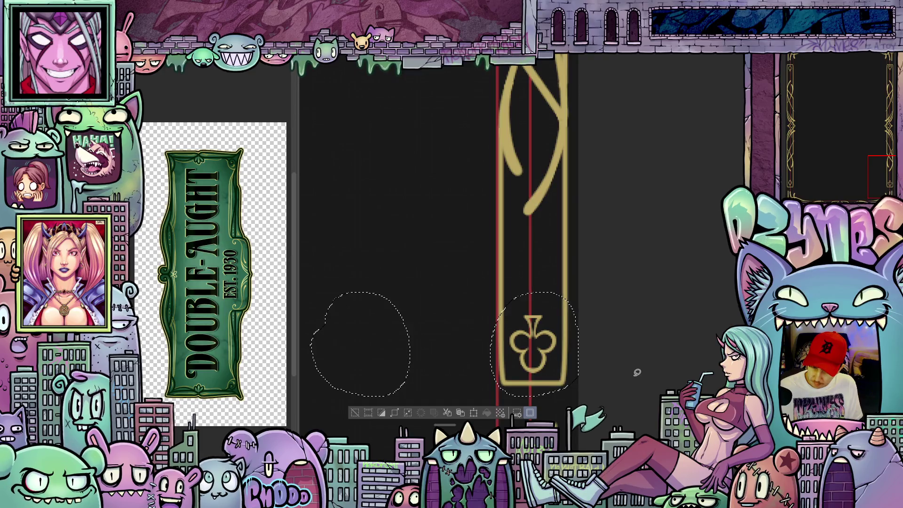
- Lasso-select the club emblem on the right border and rotate it upright with Free Transform
key(ctrl+d)
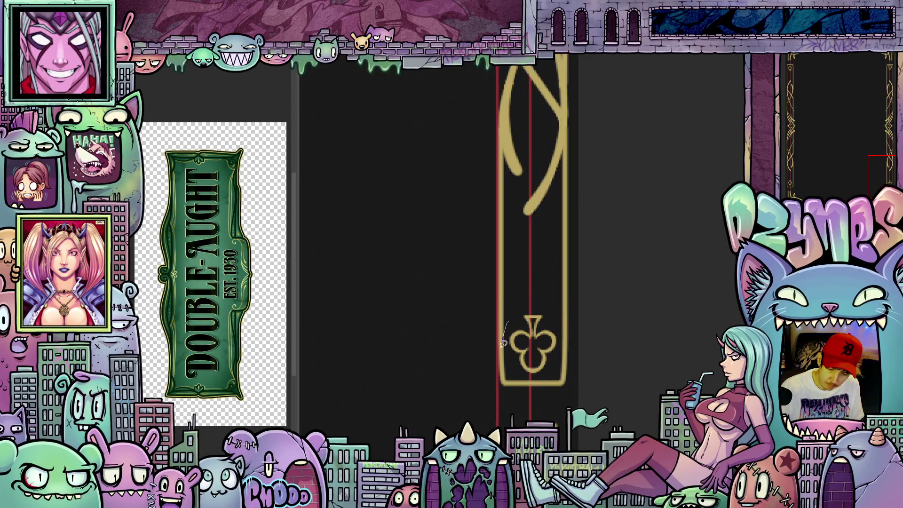
mouse_move(514, 313)
mouse_down()
mouse_move(570, 353)
mouse_move(498, 332)
mouse_up()
click(564, 404)
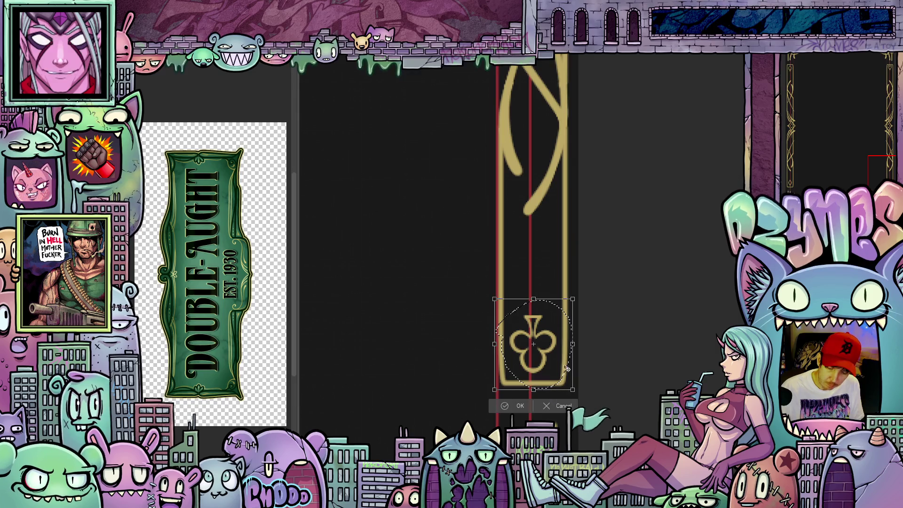
mouse_move(558, 292)
mouse_down()
mouse_move(578, 318)
mouse_move(583, 357)
mouse_move(559, 388)
mouse_move(545, 385)
mouse_move(550, 393)
mouse_up()
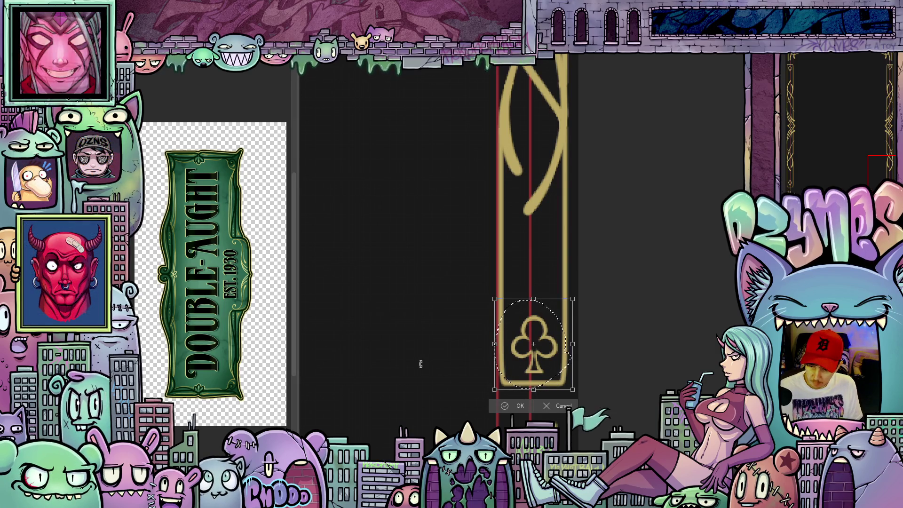
scroll(420, 364, down, 5)
key(Return)
- Nudge the upright club slightly left, commit the transform and deselect
mouse_move(433, 318)
mouse_down()
mouse_move(636, 318)
mouse_move(555, 316)
mouse_move(524, 303)
mouse_up()
key(ctrl+t)
scroll(607, 357, up, 5)
scroll(624, 343, up, 1)
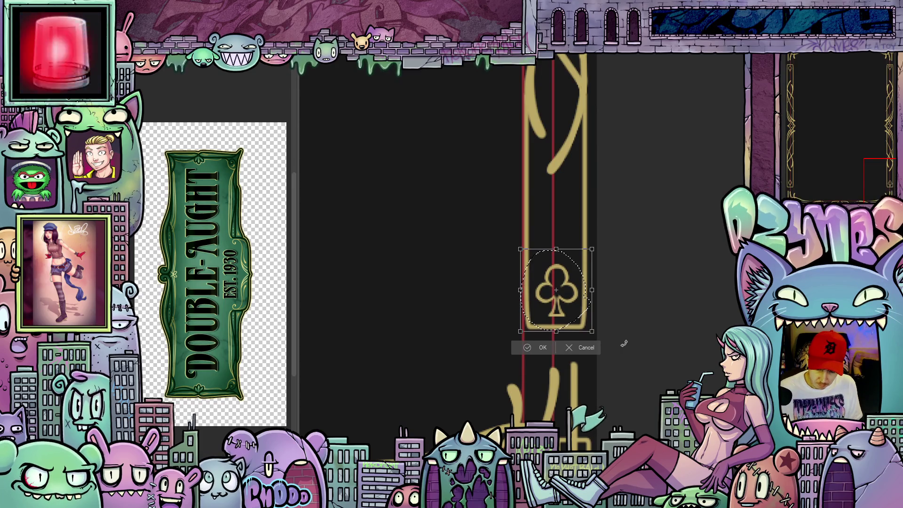
key(Left)
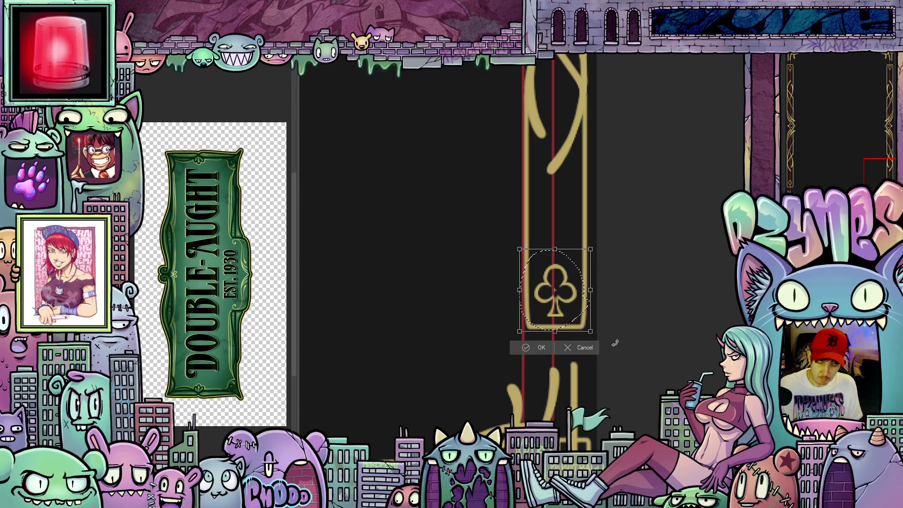
click(541, 347)
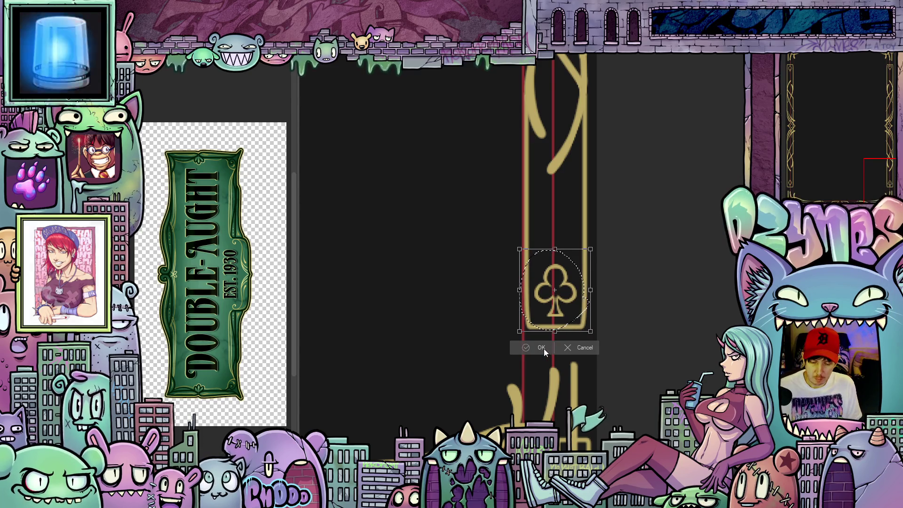
key(ctrl+d)
scroll(546, 346, down, 5)
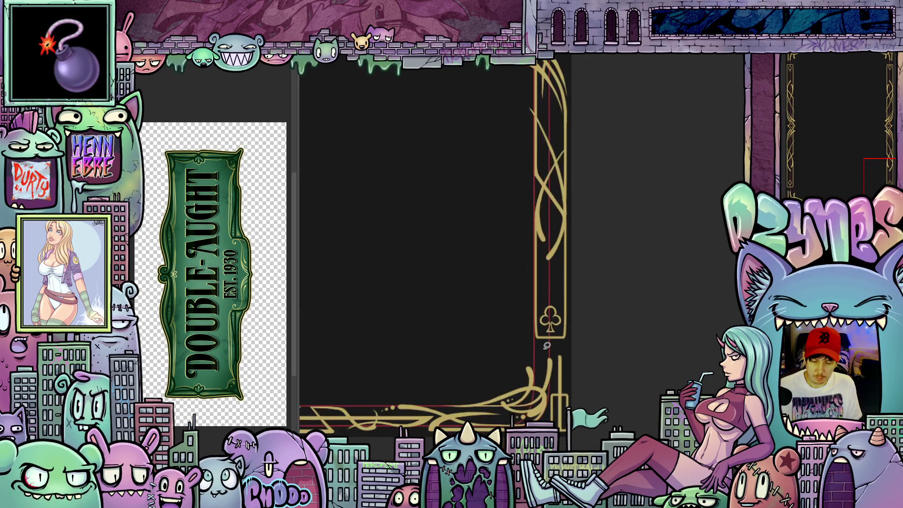
drag(645, 334, 625, 330)
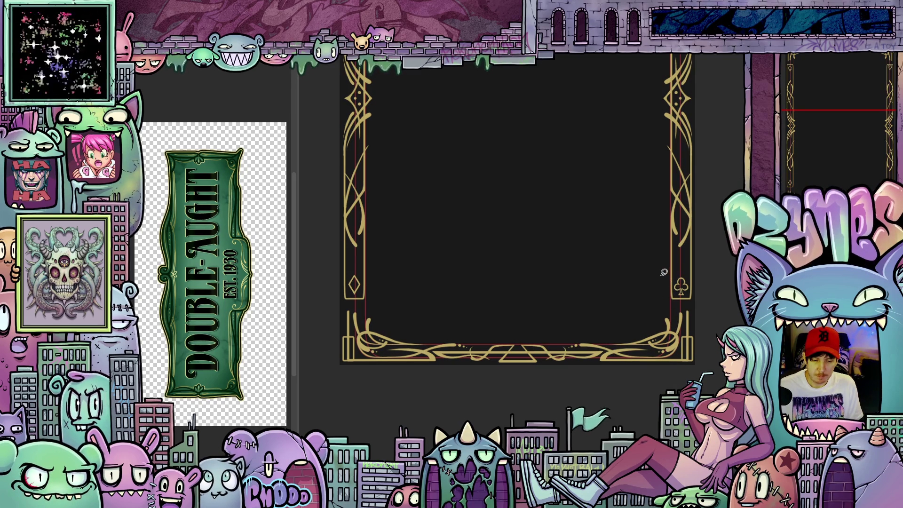
scroll(701, 255, up, 3)
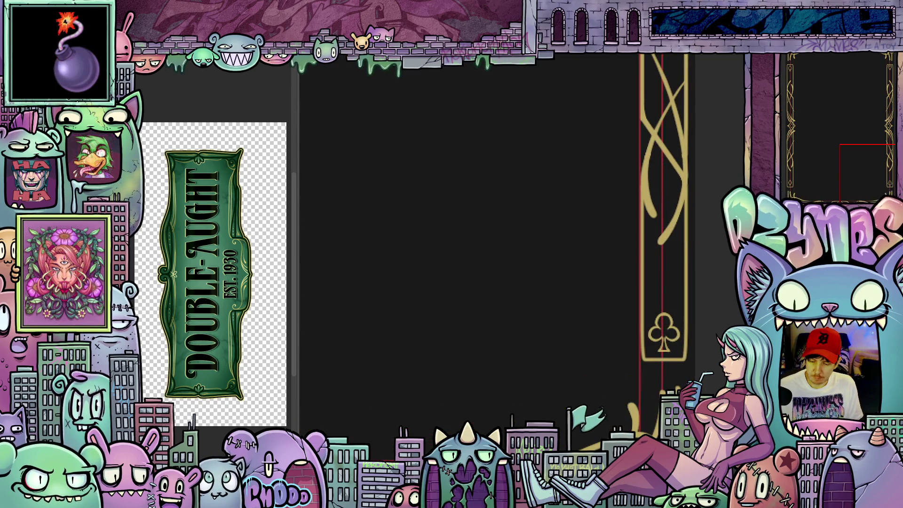
scroll(706, 296, up, 3)
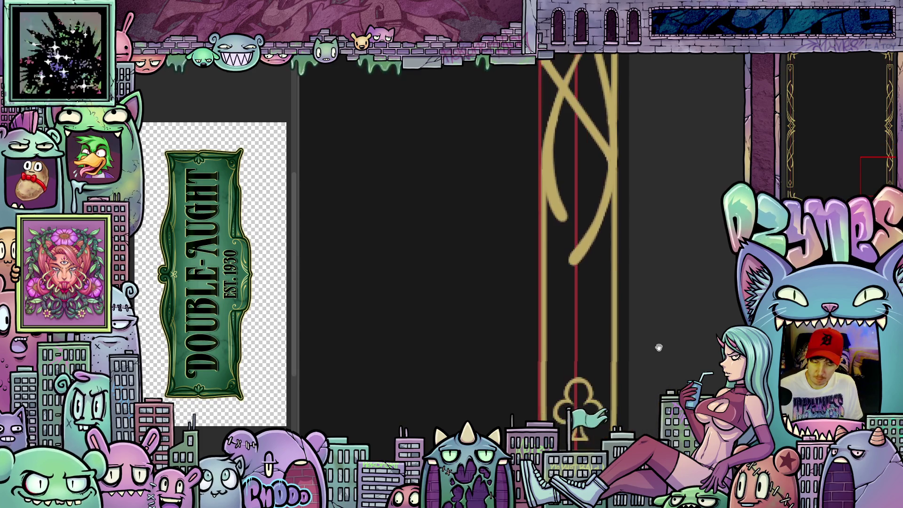
scroll(648, 288, up, 2)
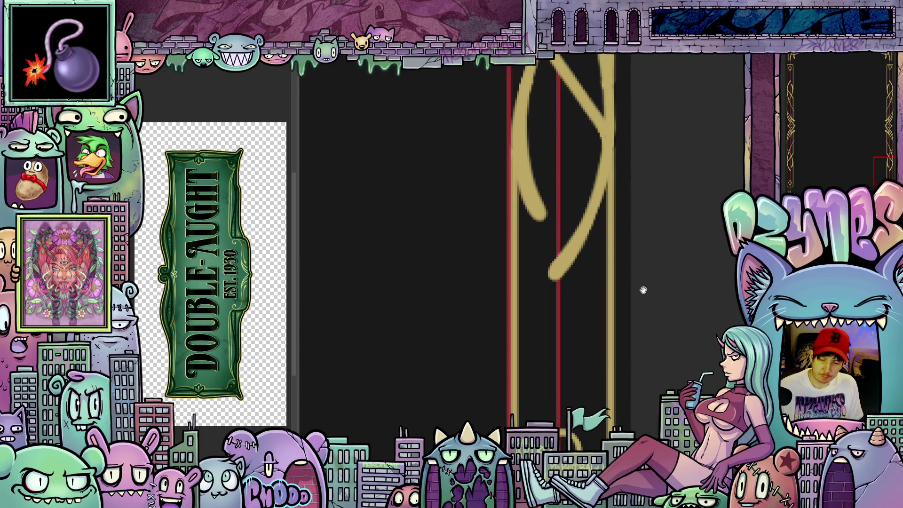
drag(650, 391, 617, 345)
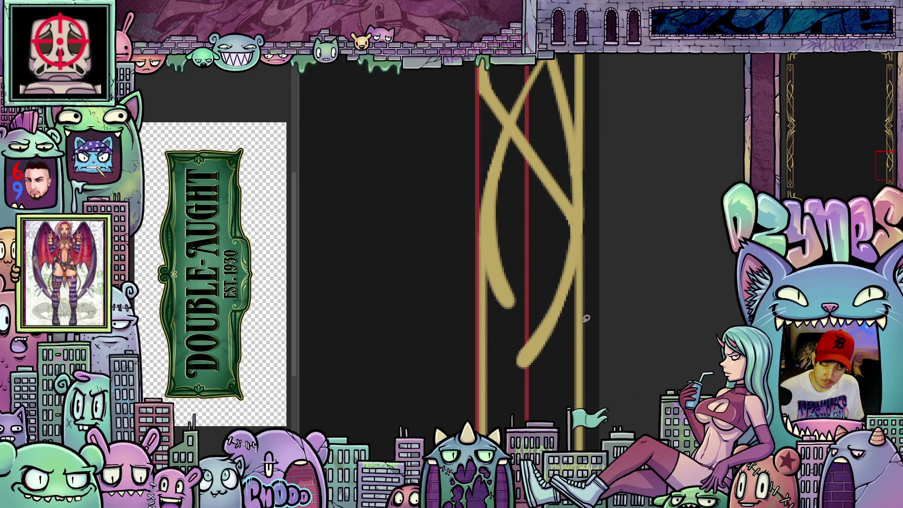
mouse_move(691, 263)
mouse_down()
mouse_move(730, 307)
mouse_move(552, 373)
mouse_move(605, 365)
mouse_up()
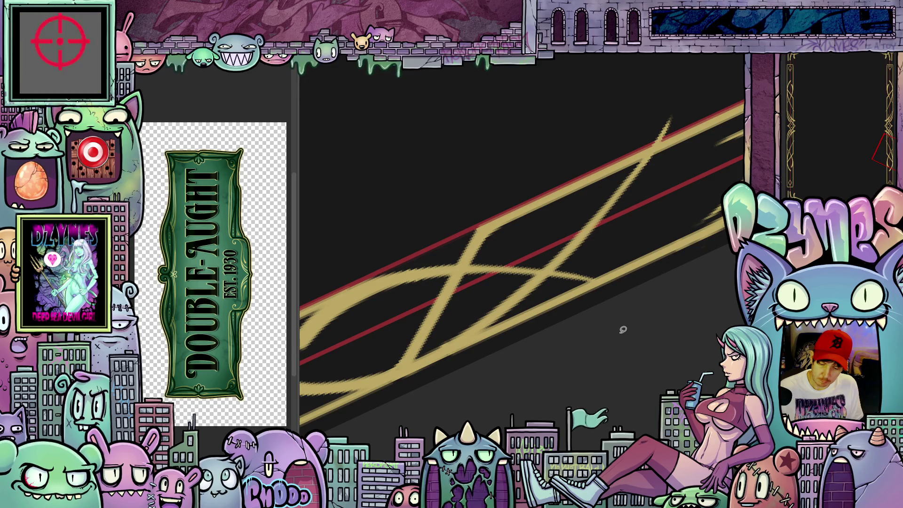
scroll(620, 330, down, 5)
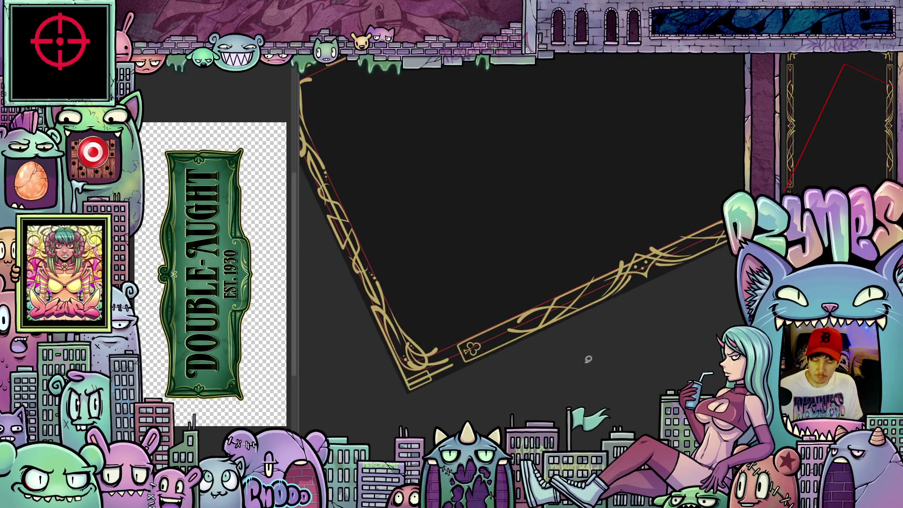
drag(618, 334, 645, 268)
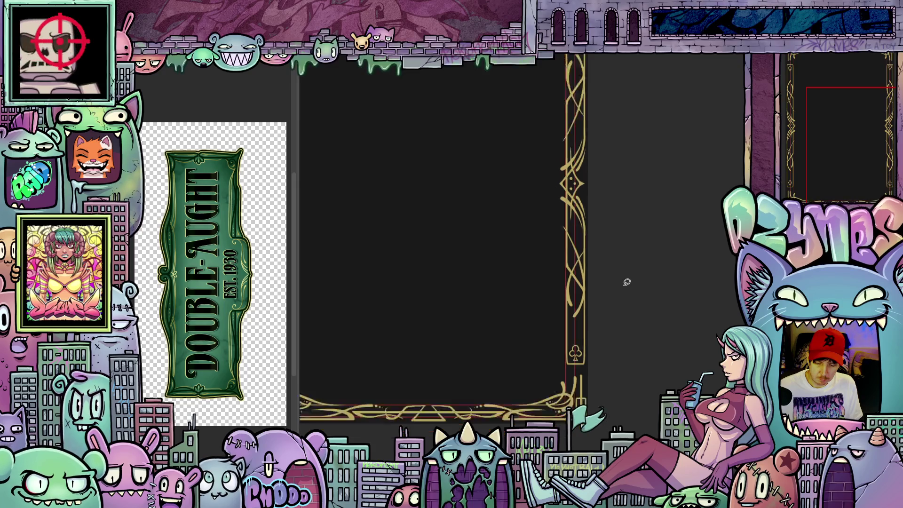
scroll(630, 287, down, 3)
drag(637, 309, 637, 304)
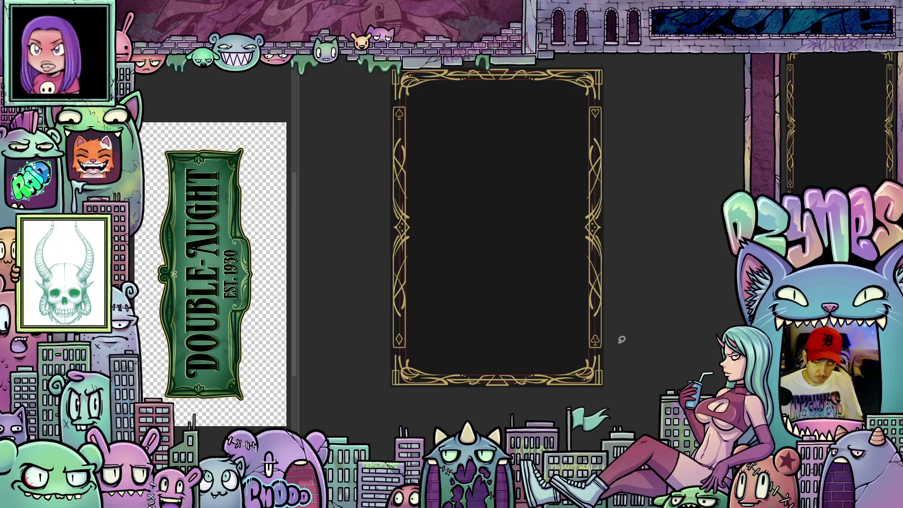
- Tilt the view diagonally and try a curving sketch stroke beside the border, then undo it
scroll(621, 340, up, 8)
mouse_move(616, 338)
mouse_down()
mouse_move(682, 295)
mouse_move(620, 339)
mouse_move(642, 364)
mouse_up()
scroll(620, 339, up, 3)
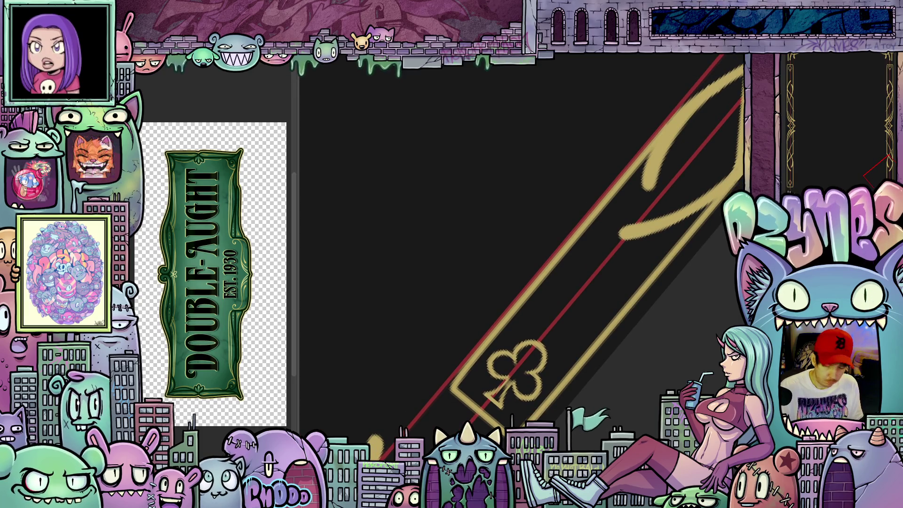
drag(564, 373, 594, 323)
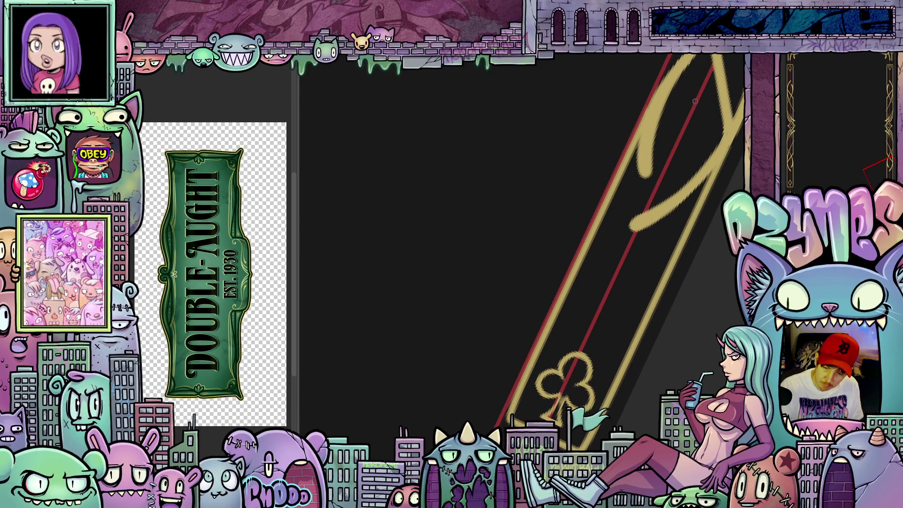
mouse_move(687, 102)
mouse_down()
mouse_move(656, 109)
mouse_move(607, 153)
mouse_up()
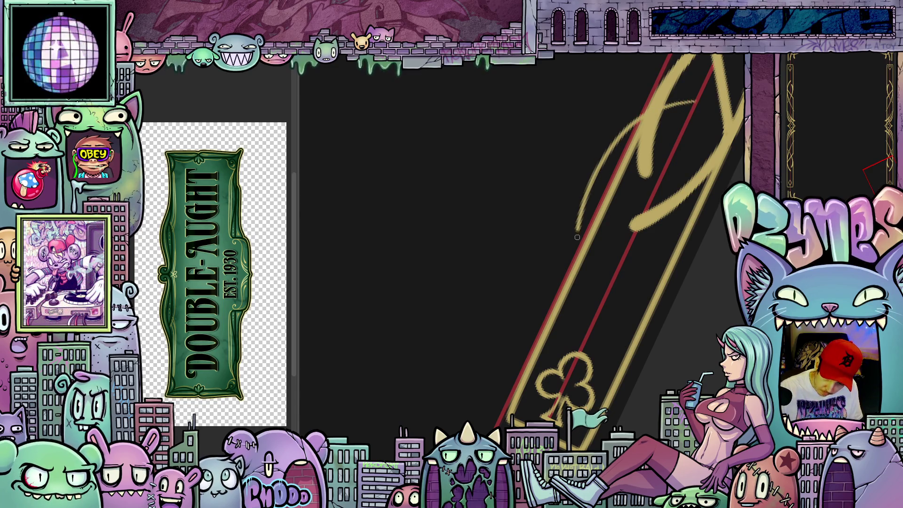
drag(577, 273, 591, 331)
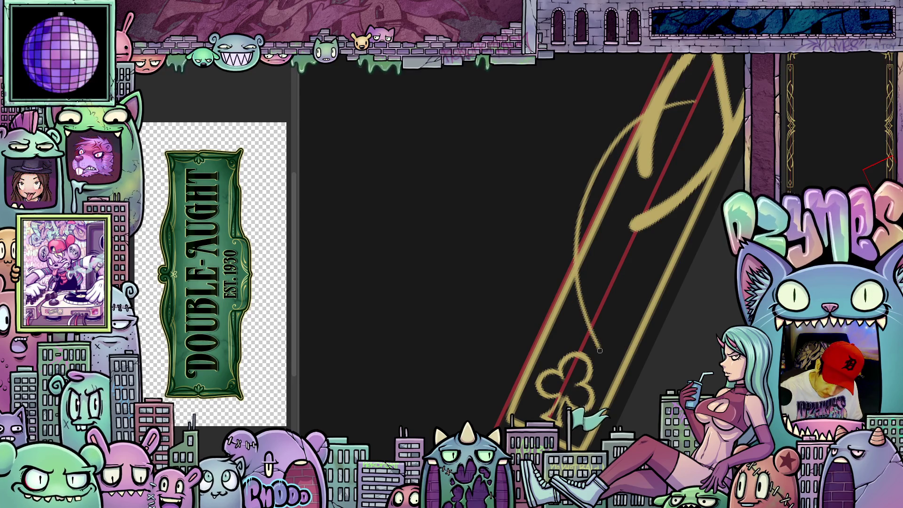
scroll(612, 369, right, 2)
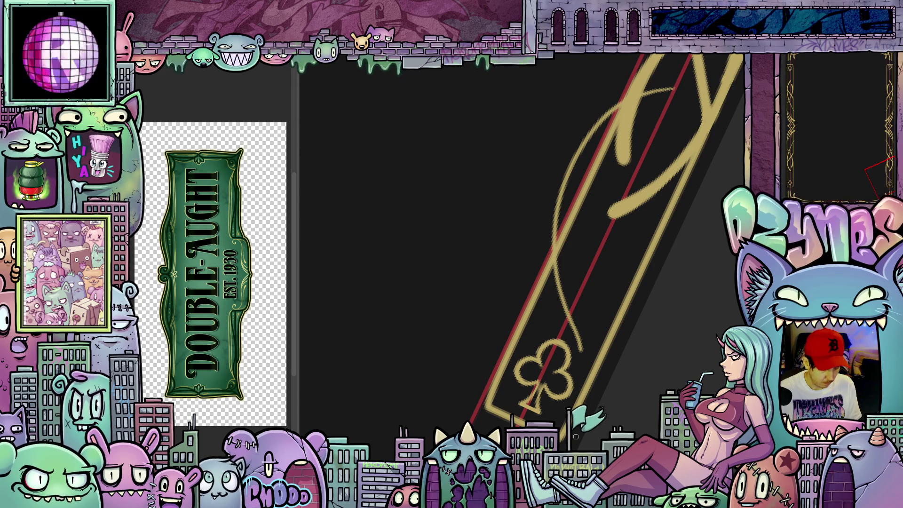
key(ctrl+z)
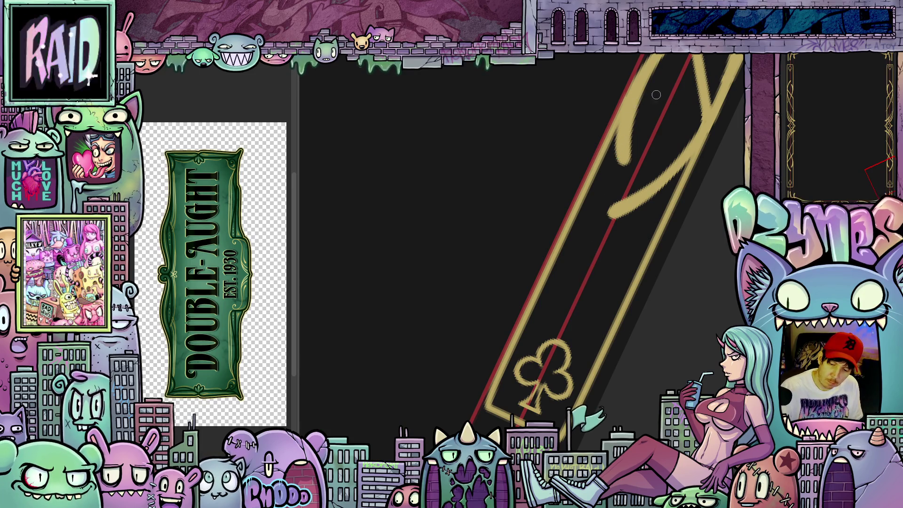
- Paint a gold pinstripe arc down the border and thicken it above the club emblem
mouse_move(671, 90)
mouse_down()
mouse_move(613, 119)
mouse_move(590, 147)
mouse_move(567, 219)
mouse_up()
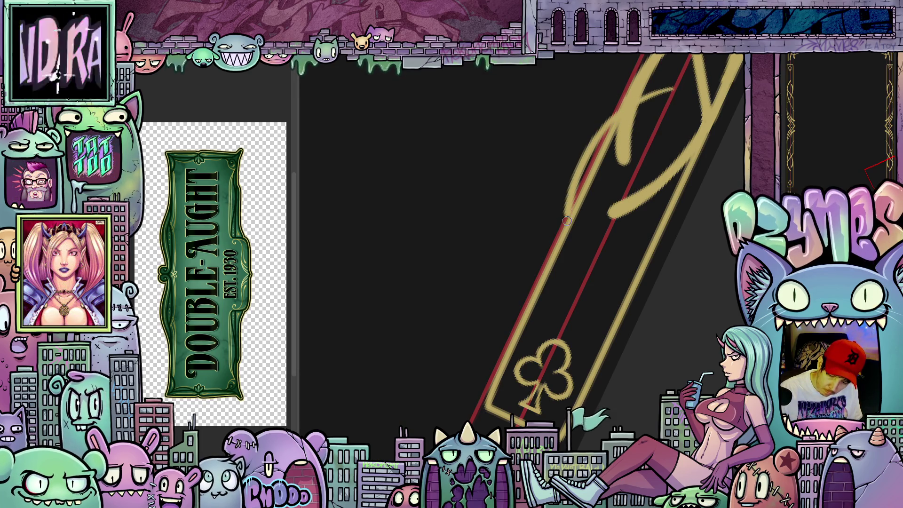
drag(566, 254, 569, 291)
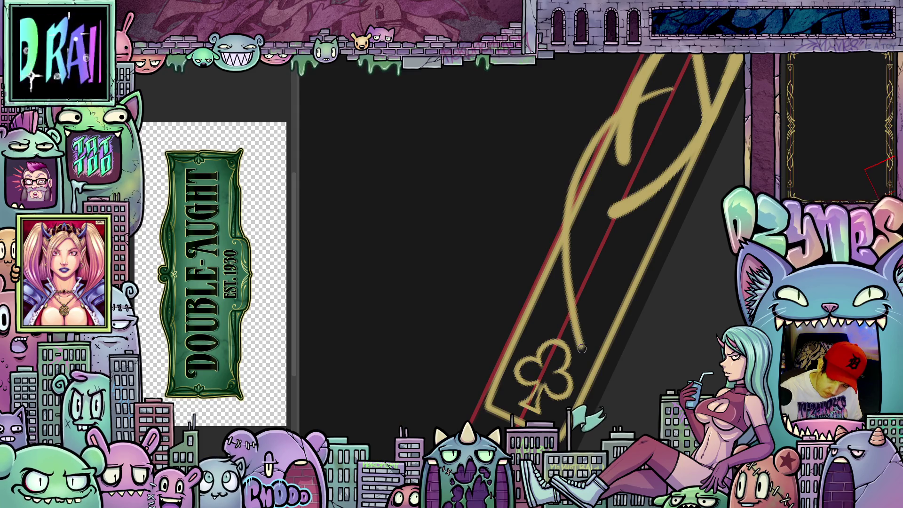
mouse_move(588, 355)
mouse_down()
mouse_move(579, 305)
mouse_move(587, 352)
mouse_up()
drag(645, 324, 545, 320)
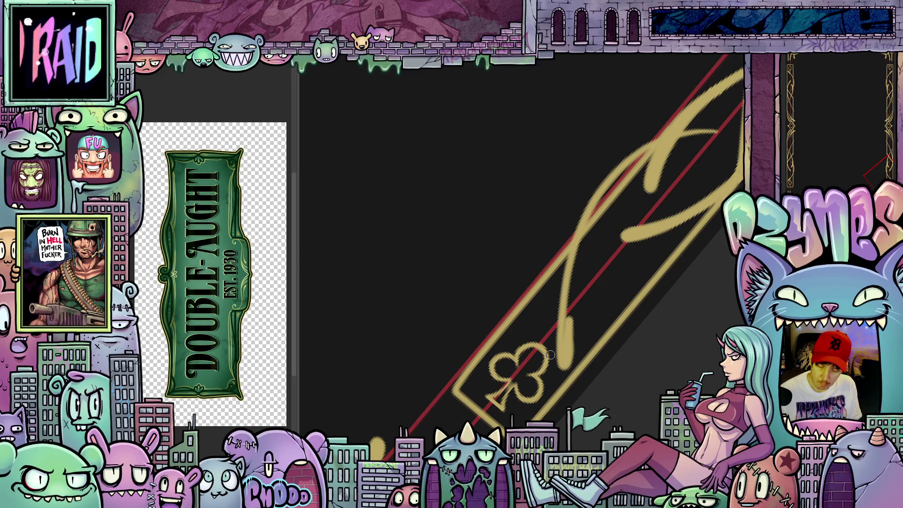
mouse_move(569, 360)
mouse_down()
mouse_move(572, 268)
mouse_move(572, 284)
mouse_up()
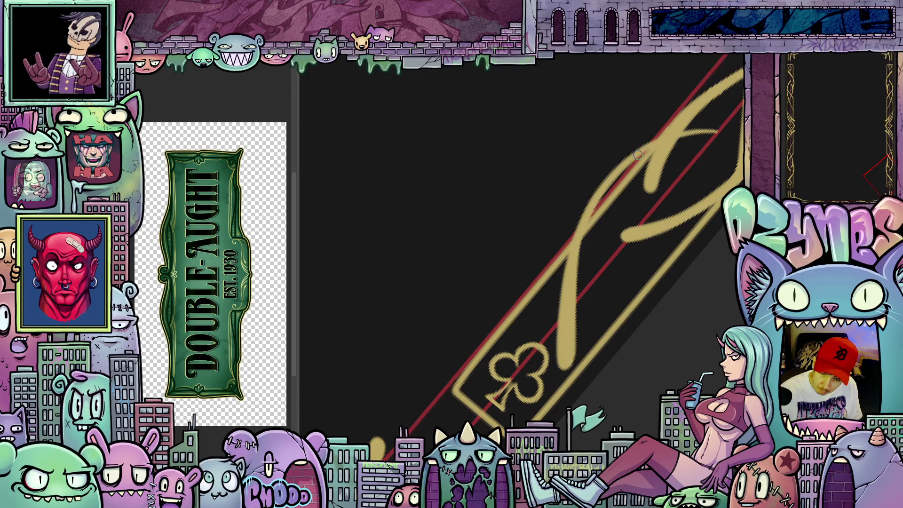
drag(651, 156, 711, 221)
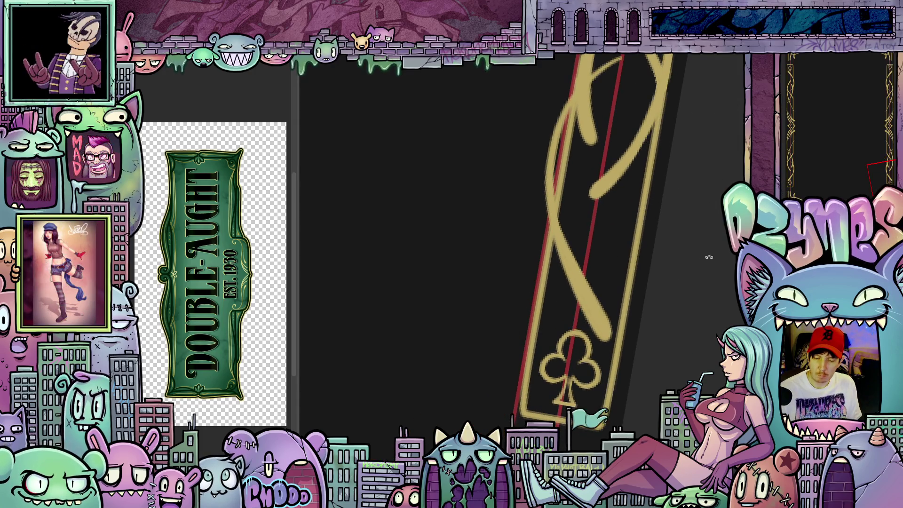
- Rotate and pan the canvas along the gold pinstripes until the border stands nearly vertical
scroll(689, 271, up, 5)
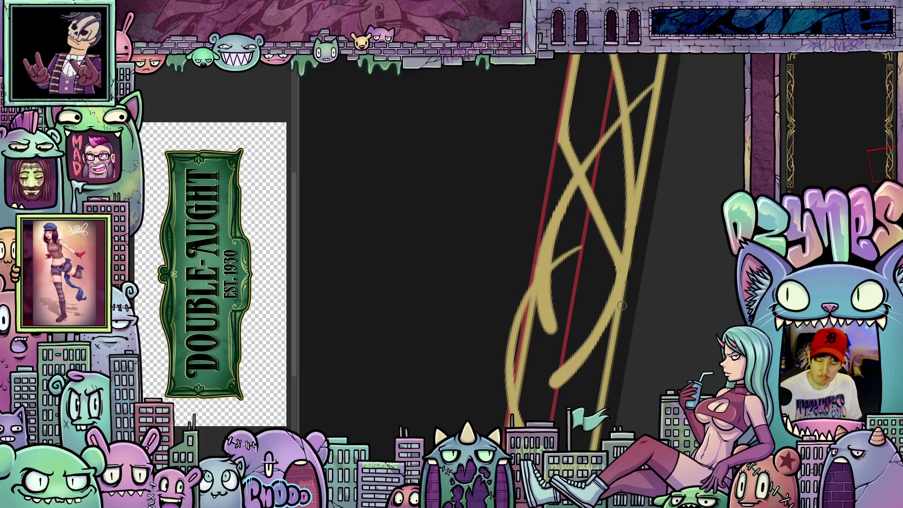
mouse_move(680, 292)
mouse_down()
mouse_move(658, 357)
mouse_move(616, 423)
mouse_move(693, 200)
mouse_up()
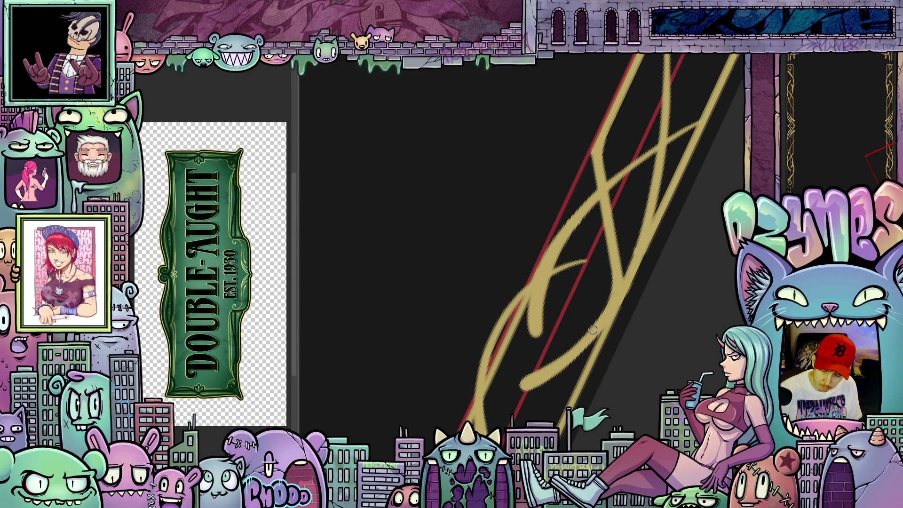
mouse_move(639, 371)
mouse_down()
mouse_move(681, 292)
mouse_move(625, 269)
mouse_up()
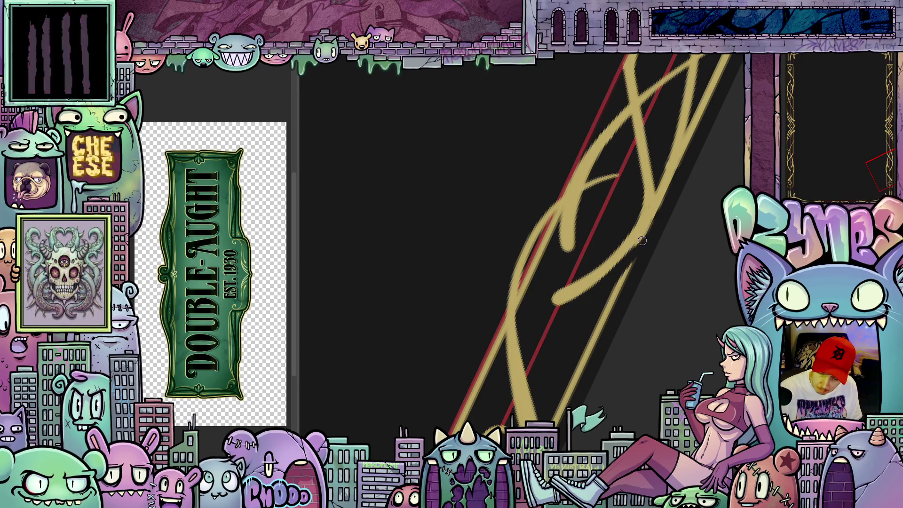
mouse_move(684, 234)
mouse_down()
mouse_move(637, 351)
mouse_move(620, 306)
mouse_up()
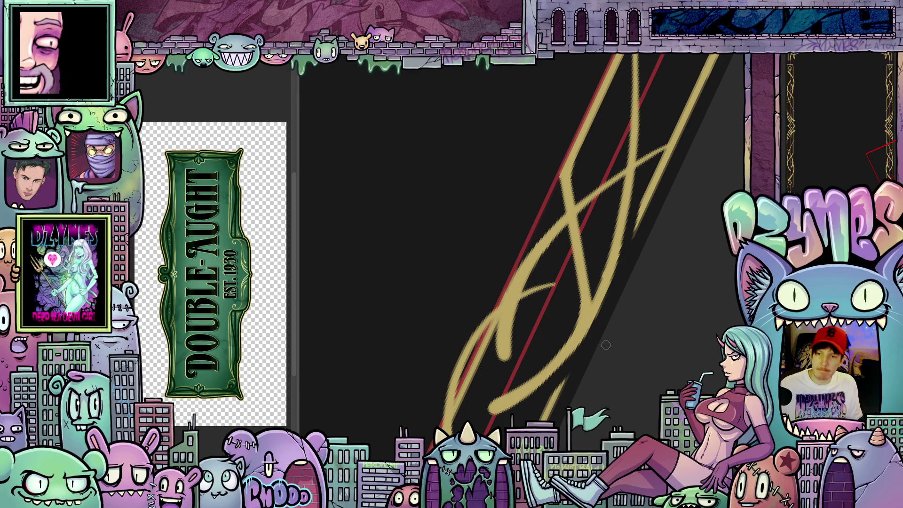
key(4)
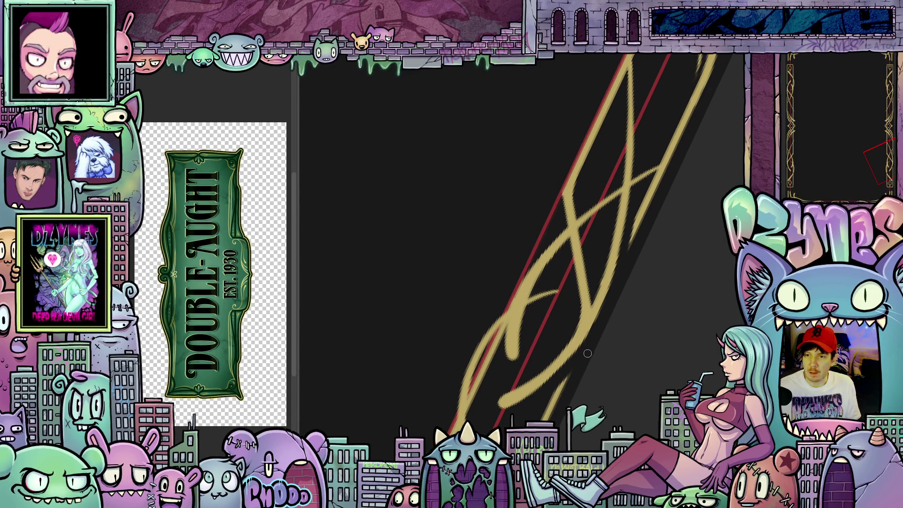
drag(592, 361, 660, 329)
- Reset the rotation, zoom into the right border's club end and rotate the canvas about 30 degrees
key(5)
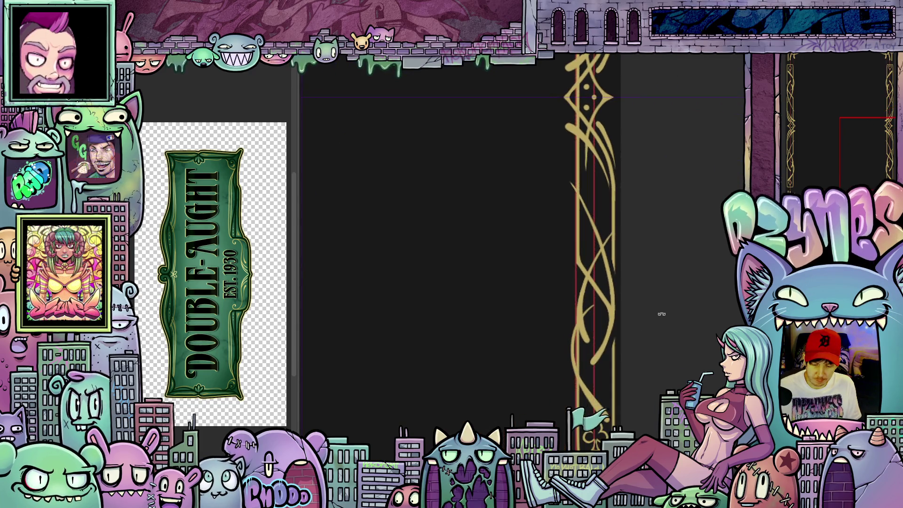
scroll(652, 342, down, 3)
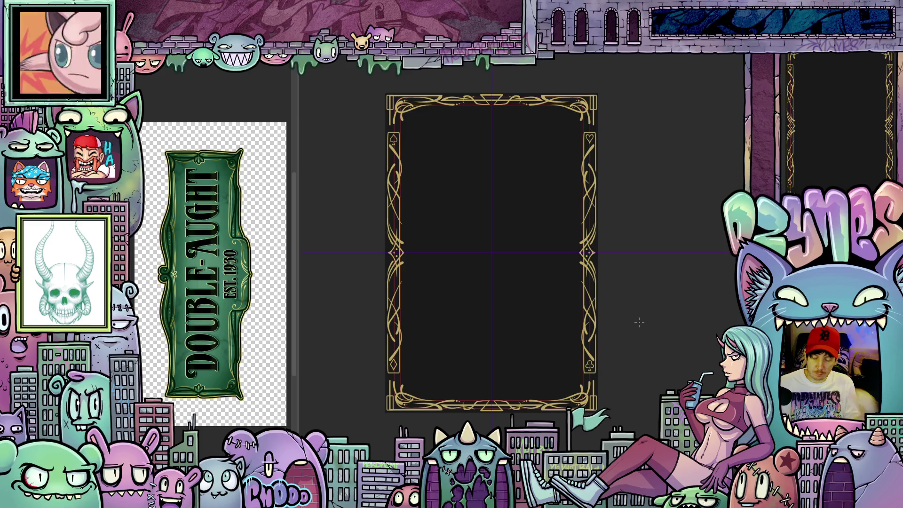
scroll(601, 355, up, 5)
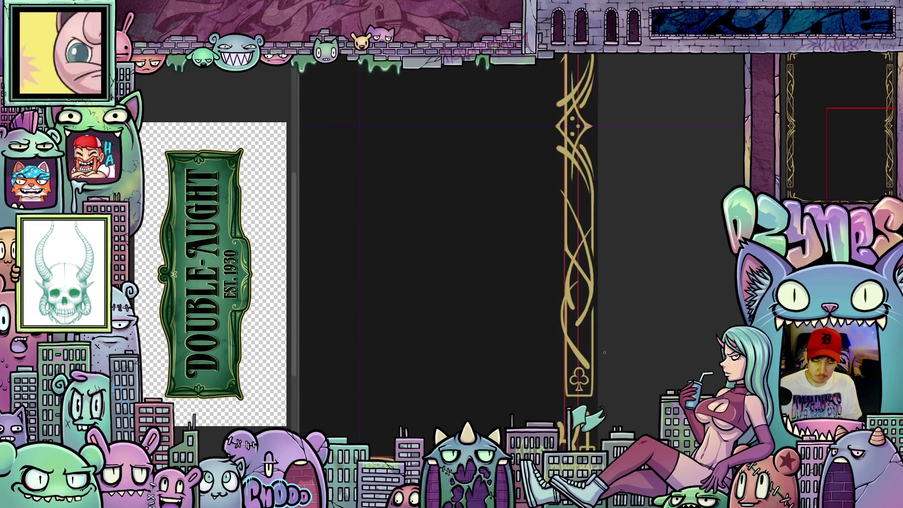
scroll(605, 353, up, 5)
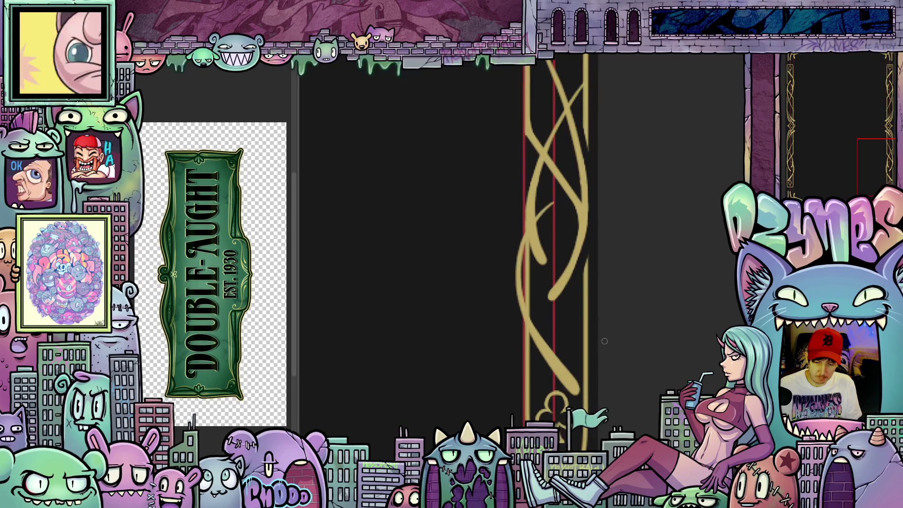
mouse_move(658, 308)
mouse_down()
mouse_move(663, 374)
mouse_move(696, 365)
mouse_move(722, 320)
mouse_move(680, 388)
mouse_move(504, 277)
mouse_up()
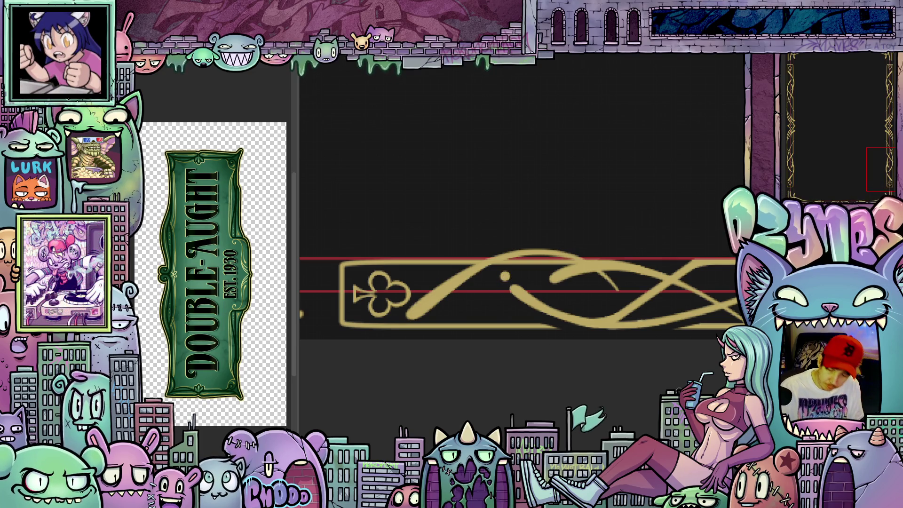
- Zoom out, rotate and pan to the frame's bottom edge, then zoom into the left border
scroll(616, 329, down, 5)
mouse_move(705, 282)
mouse_down()
mouse_move(689, 228)
mouse_move(645, 177)
mouse_move(629, 202)
mouse_move(649, 234)
mouse_move(655, 287)
mouse_move(623, 424)
mouse_move(625, 405)
mouse_up()
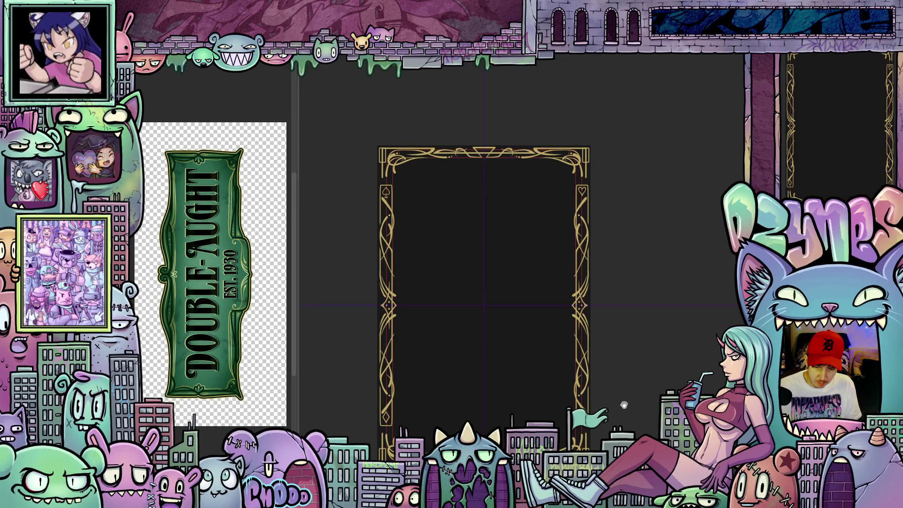
mouse_move(624, 405)
mouse_down()
mouse_move(628, 353)
mouse_move(487, 337)
mouse_up()
scroll(627, 354, up, 5)
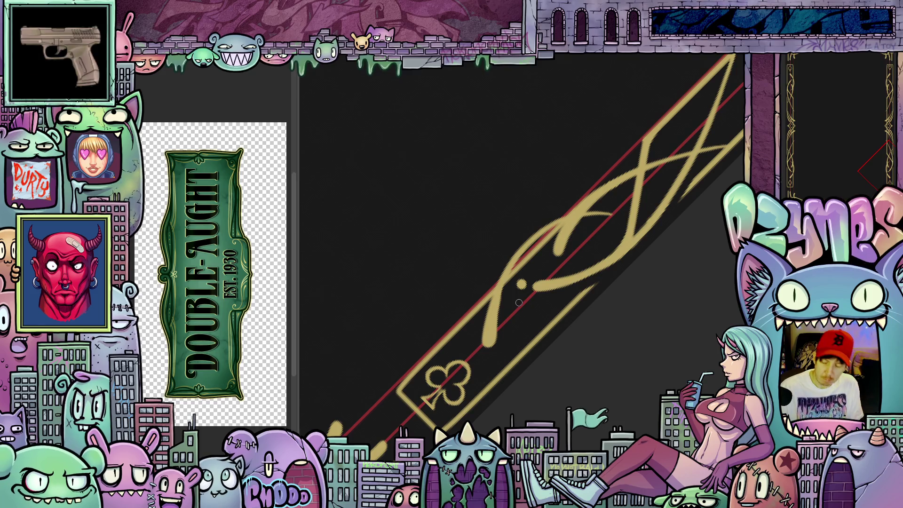
- Reset the rotation to fit the whole frame, then zoom and tilt onto the bottom-left corner
mouse_move(519, 302)
mouse_down()
mouse_move(591, 363)
mouse_move(608, 285)
mouse_up()
key(Escape)
key(ctrl+0)
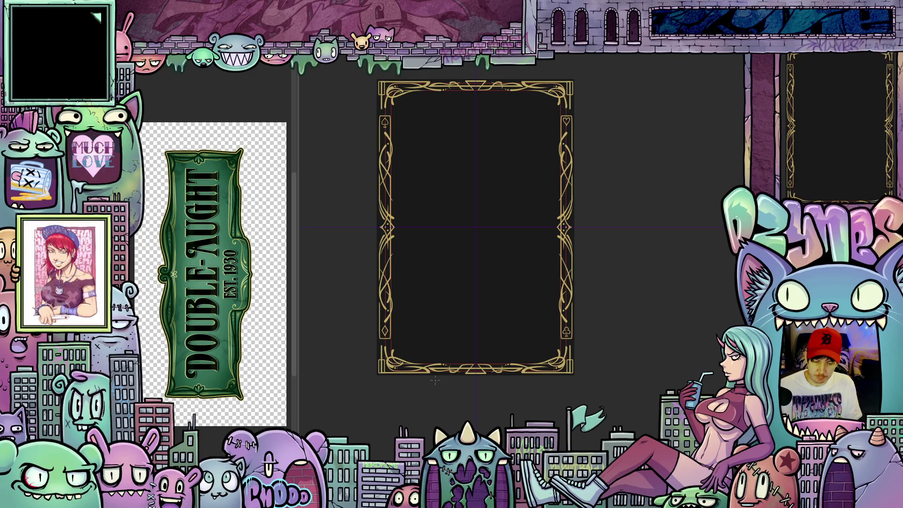
scroll(374, 350, up, 5)
scroll(373, 351, up, 2)
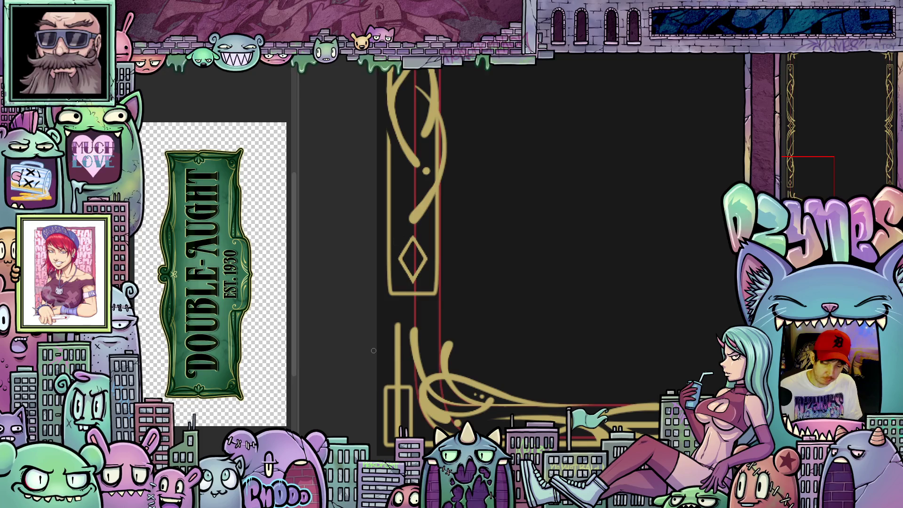
mouse_move(634, 358)
mouse_down()
mouse_move(649, 340)
mouse_move(651, 316)
mouse_move(654, 369)
mouse_move(634, 383)
mouse_up()
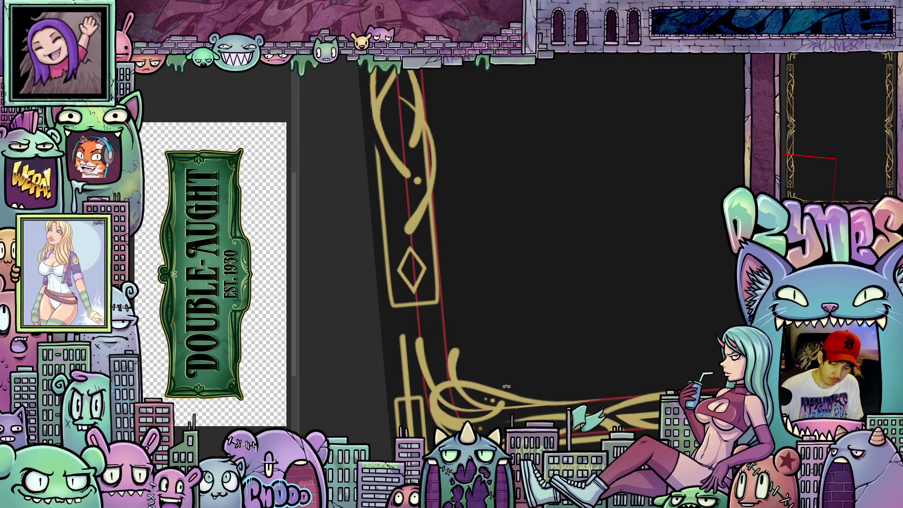
drag(436, 358, 680, 342)
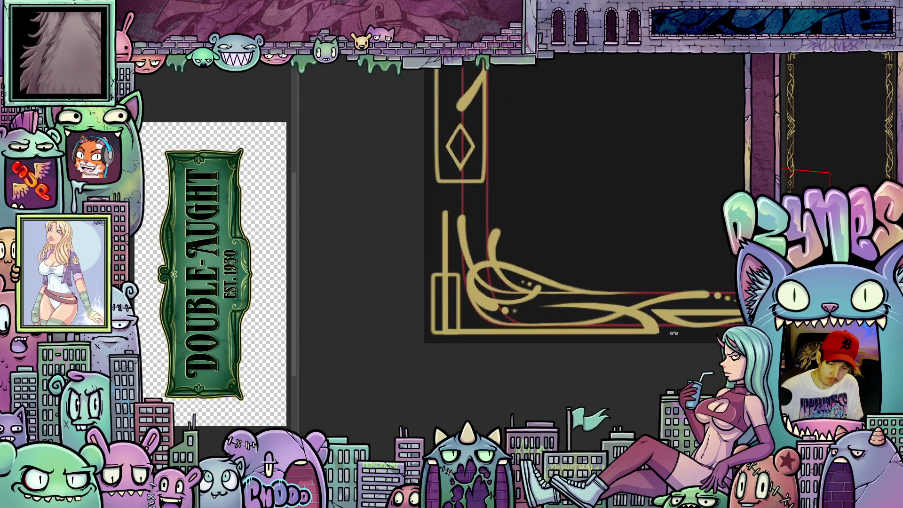
mouse_move(494, 330)
mouse_down()
mouse_move(508, 385)
mouse_move(555, 395)
mouse_move(500, 307)
mouse_move(487, 339)
mouse_move(480, 329)
mouse_up()
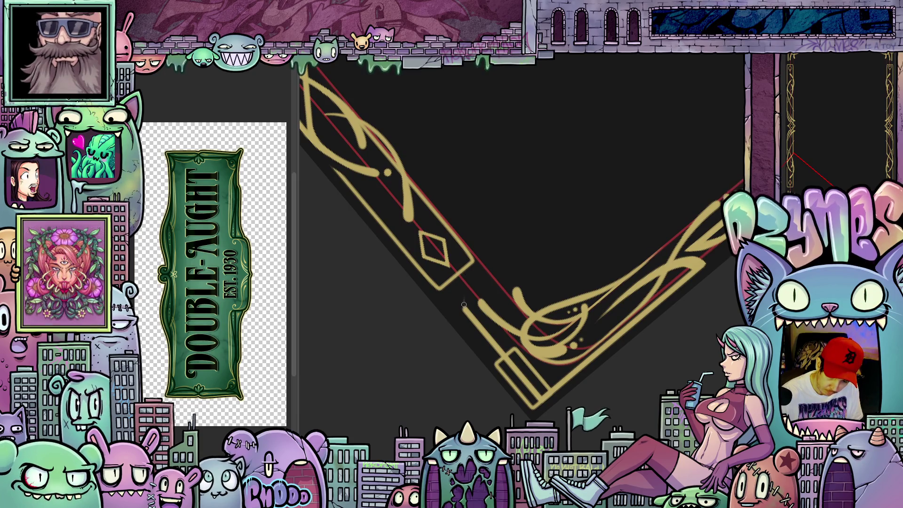
- Paint a thin gold pinstripe in the bottom-left corner ornament, then view the whole frame
drag(464, 306, 467, 265)
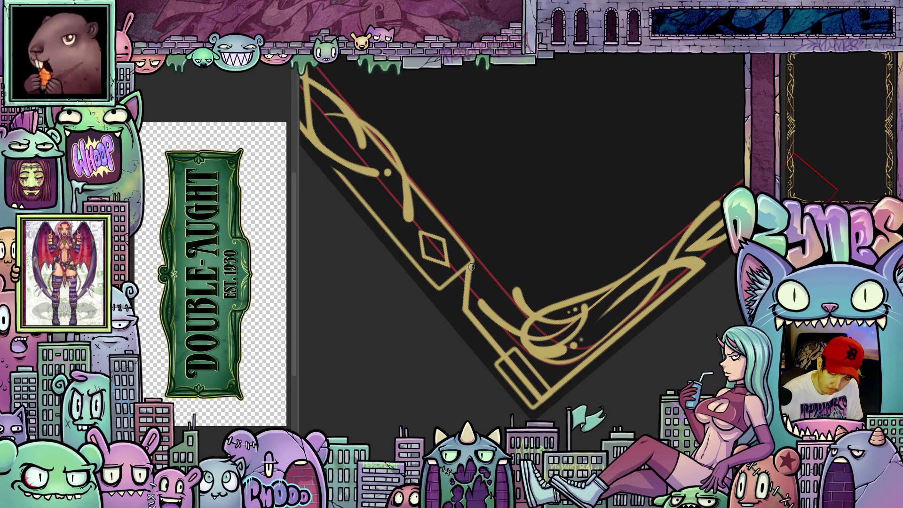
drag(536, 259, 653, 374)
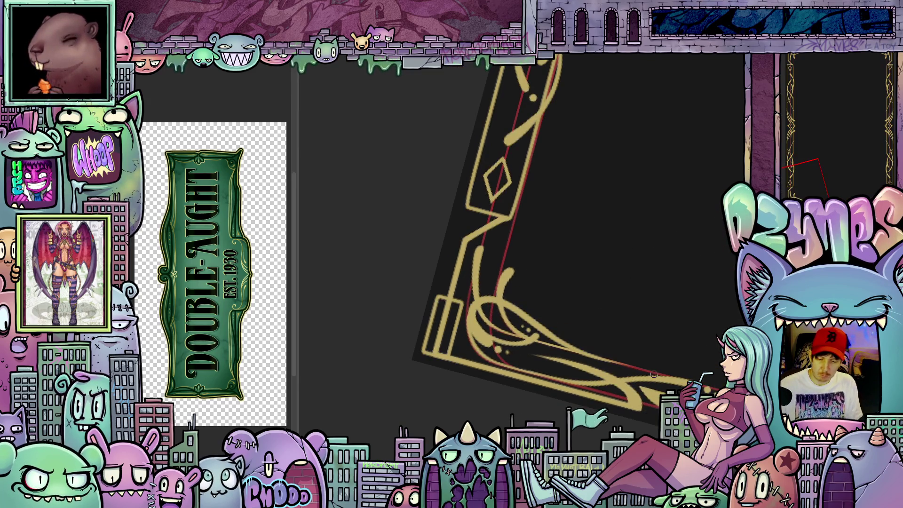
scroll(621, 327, down, 5)
mouse_move(637, 323)
mouse_down()
mouse_move(486, 326)
mouse_move(604, 364)
mouse_move(618, 330)
mouse_move(585, 381)
mouse_move(572, 381)
mouse_up()
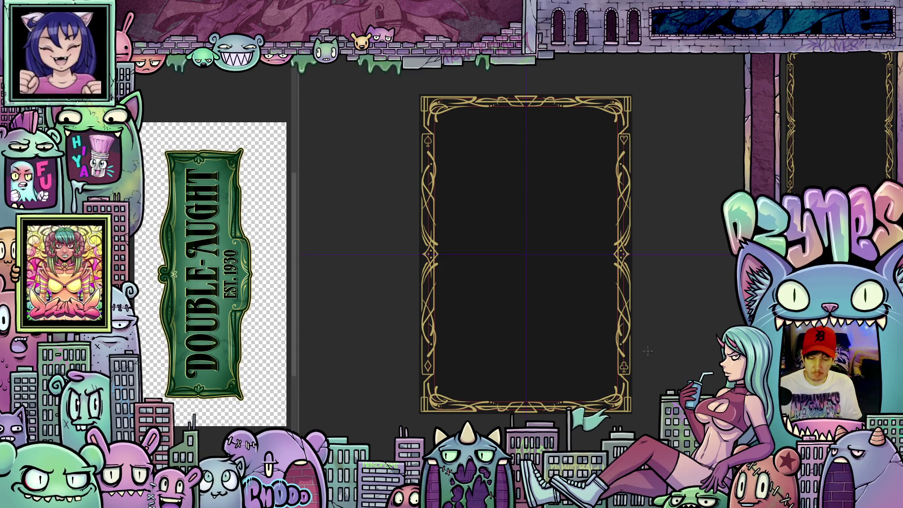
scroll(651, 334, down, 2)
drag(667, 328, 661, 351)
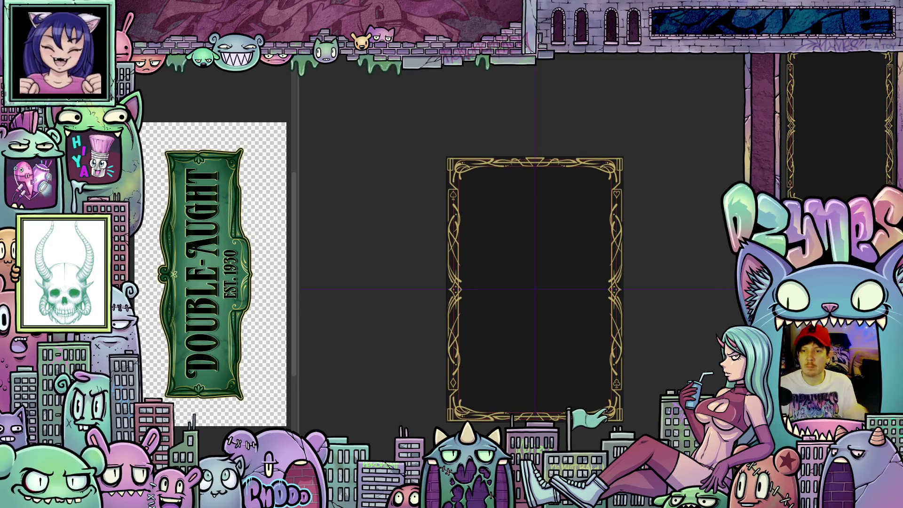
scroll(633, 262, up, 4)
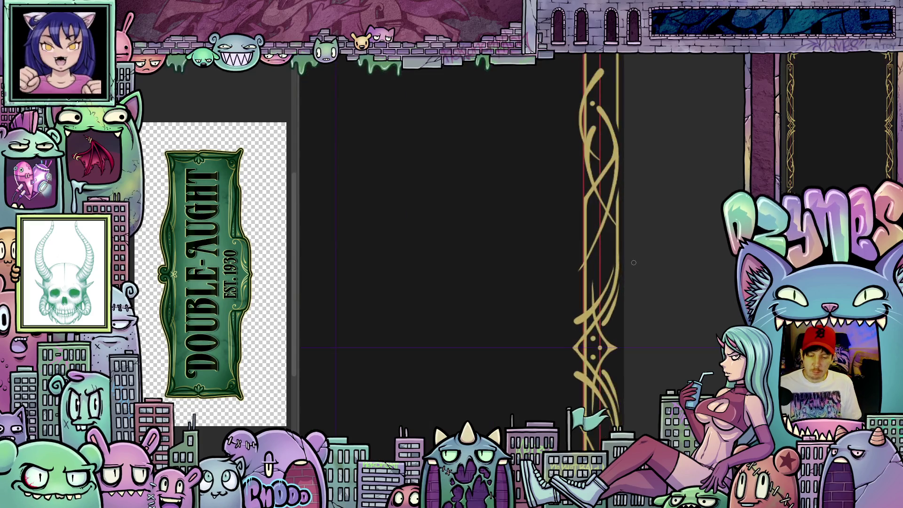
scroll(633, 263, up, 2)
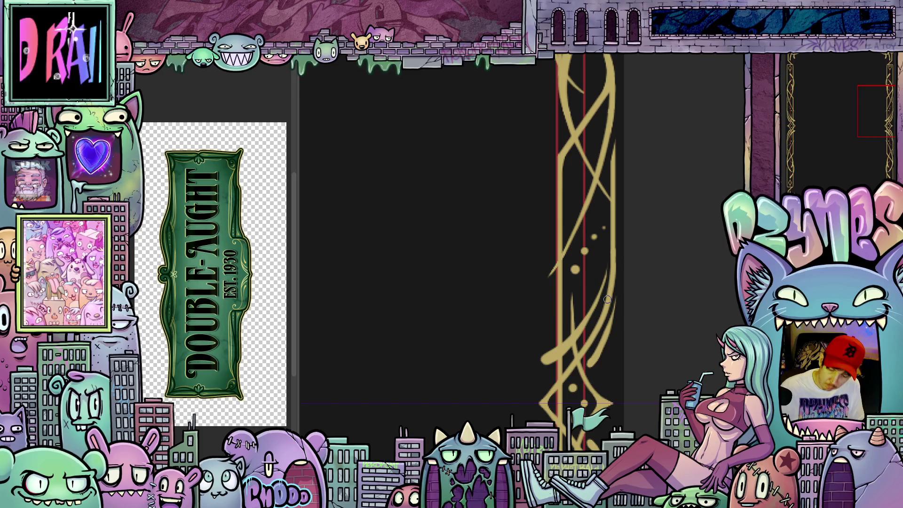
key(ctrl+0)
mouse_move(611, 288)
mouse_down()
mouse_move(649, 268)
mouse_move(649, 258)
mouse_up()
scroll(655, 279, down, 2)
mouse_move(659, 292)
mouse_down()
mouse_move(649, 303)
mouse_move(633, 289)
mouse_move(638, 271)
mouse_move(651, 343)
mouse_move(653, 264)
mouse_move(653, 311)
mouse_move(649, 303)
mouse_up()
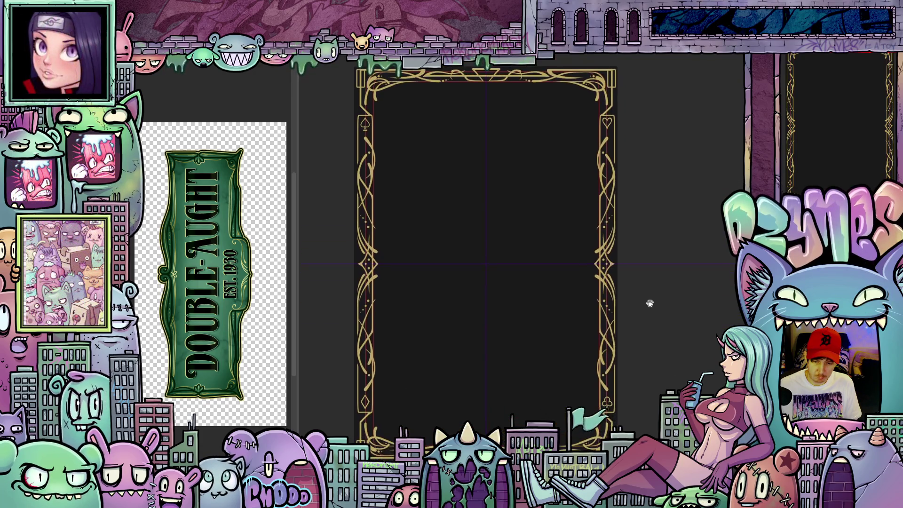
- Zoom and pan the view in close on the gold ornament of the card's right border
scroll(651, 303, down, 1)
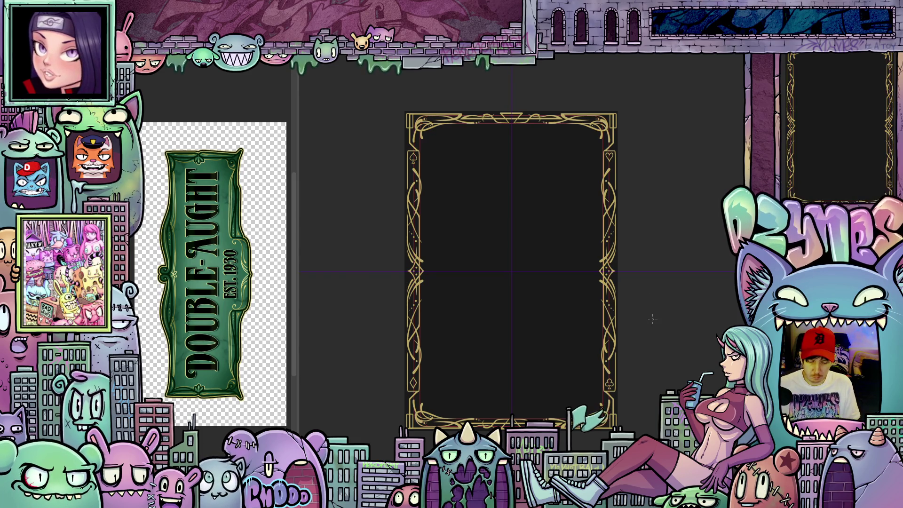
scroll(631, 333, up, 2)
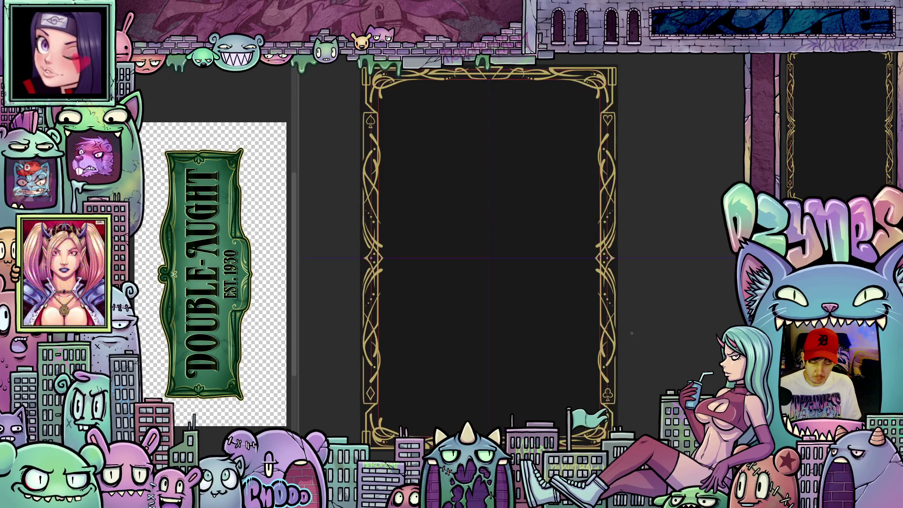
scroll(517, 353, up, 2)
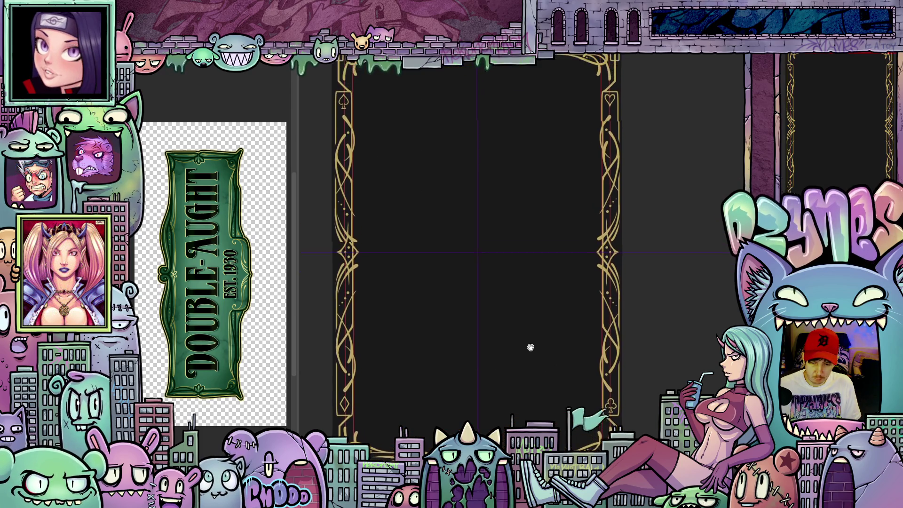
mouse_move(549, 283)
mouse_down()
mouse_move(546, 307)
mouse_move(503, 268)
mouse_move(465, 259)
mouse_up()
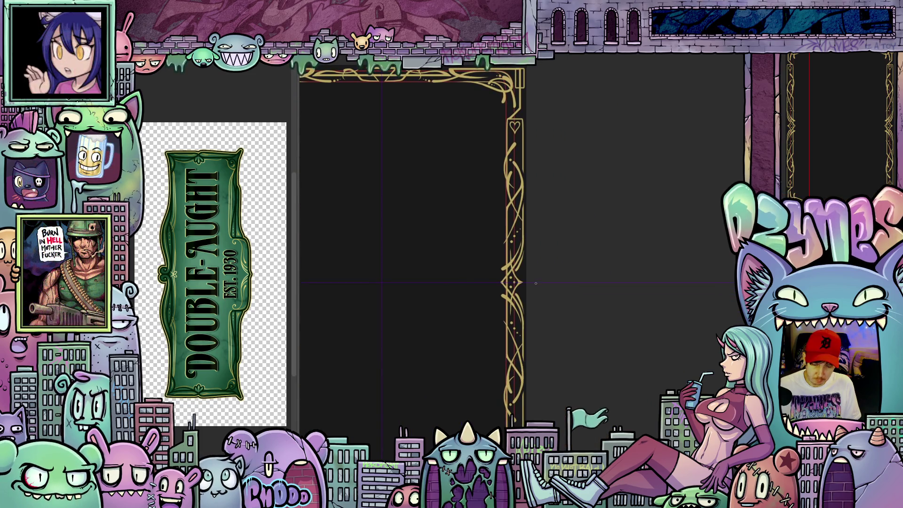
scroll(527, 281, up, 5)
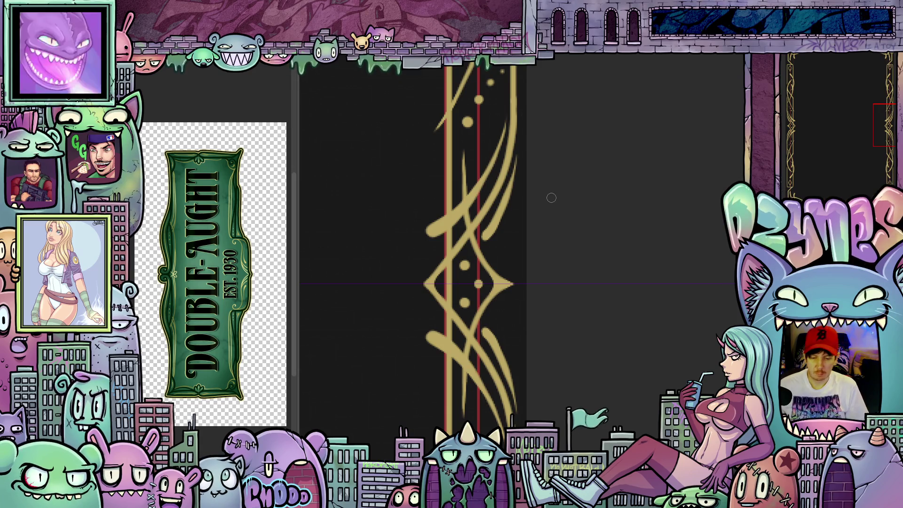
- Tilt the canvas over the right border ornament, paint mirrored gold accent strokes, and turn it upright
scroll(551, 197, down, 3)
scroll(565, 189, down, 4)
mouse_move(566, 197)
mouse_down()
mouse_move(583, 235)
mouse_move(583, 227)
mouse_up()
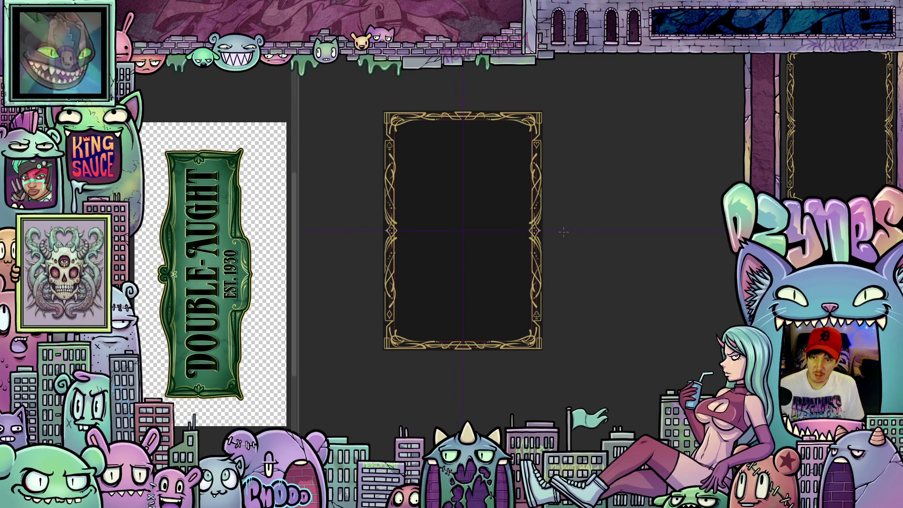
scroll(564, 232, up, 6)
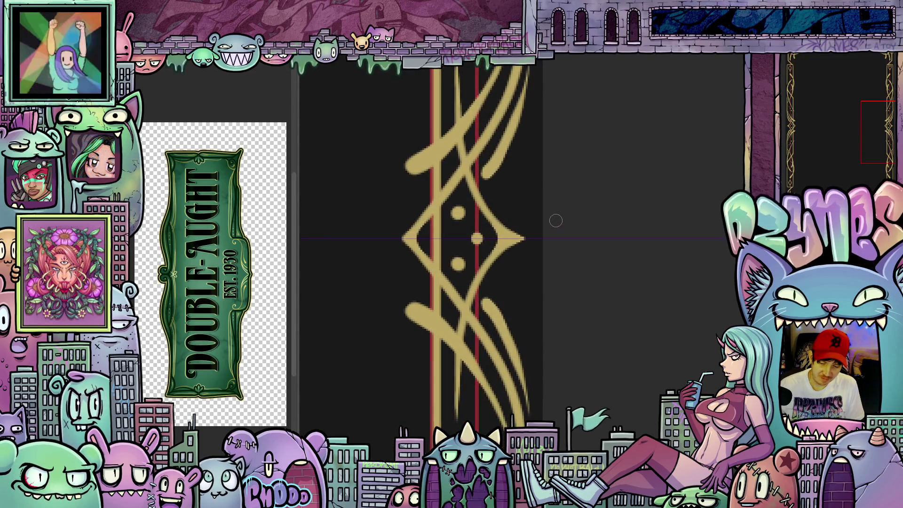
drag(673, 351, 559, 424)
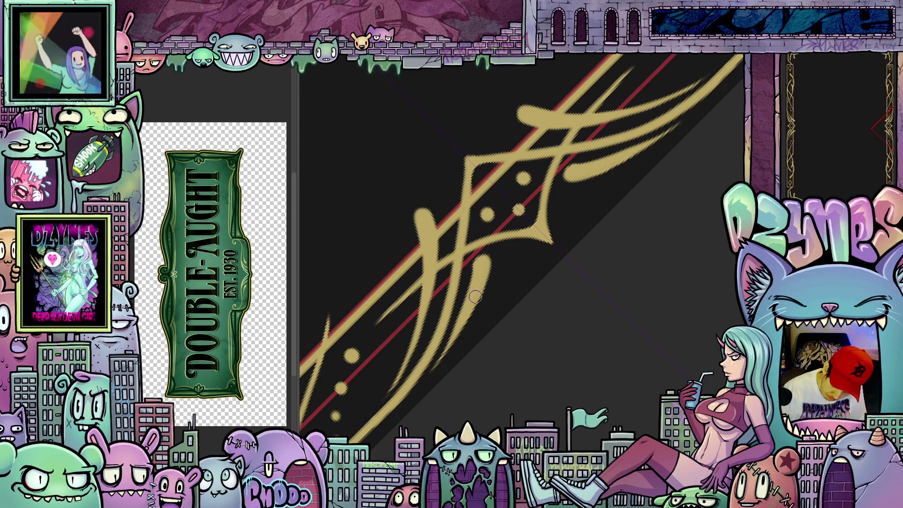
mouse_move(561, 299)
mouse_down()
mouse_move(629, 288)
mouse_move(621, 263)
mouse_up()
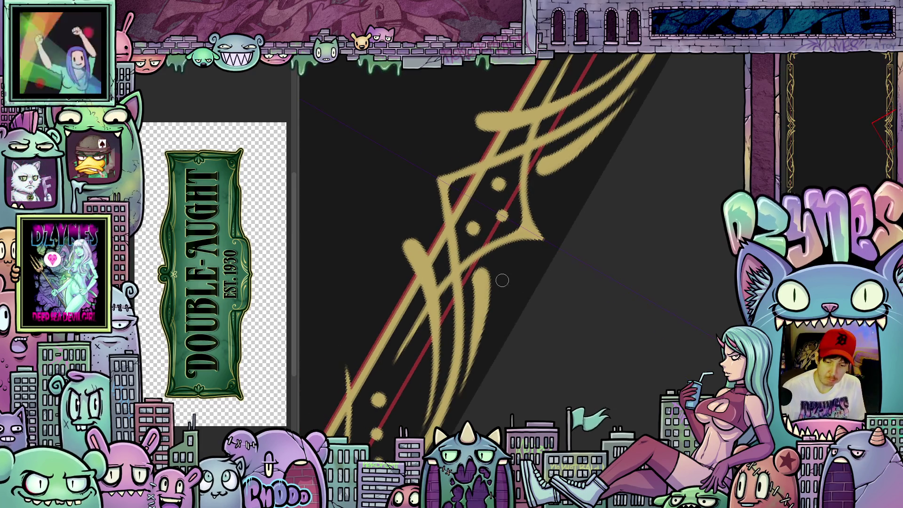
mouse_move(509, 261)
mouse_down()
mouse_move(487, 342)
mouse_move(512, 260)
mouse_up()
mouse_move(593, 276)
mouse_down()
mouse_move(589, 379)
mouse_move(649, 329)
mouse_up()
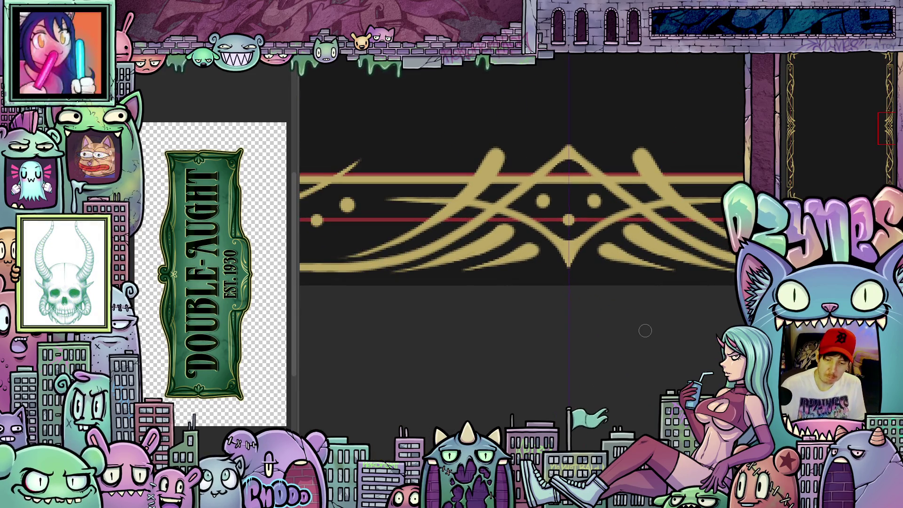
scroll(643, 328, down, 5)
mouse_move(622, 377)
mouse_down()
mouse_move(647, 228)
mouse_move(617, 197)
mouse_move(682, 312)
mouse_move(677, 306)
mouse_move(650, 359)
mouse_up()
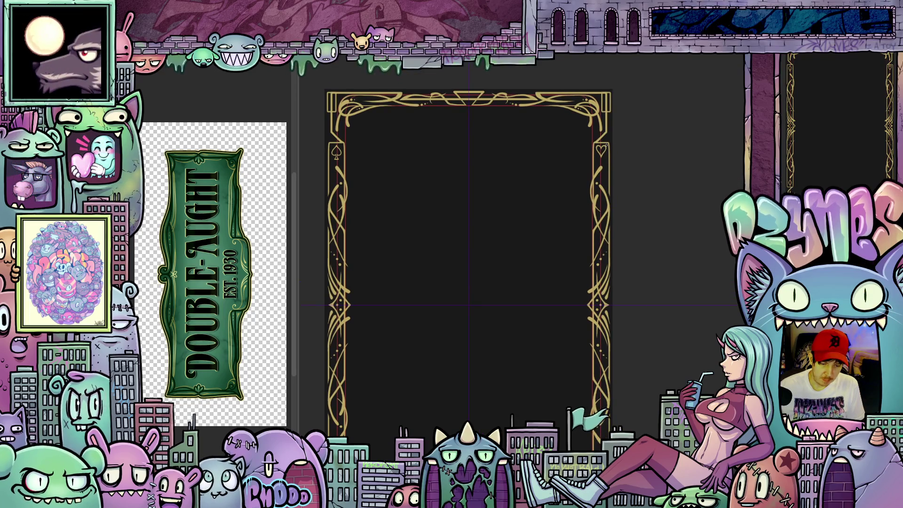
scroll(606, 140, up, 5)
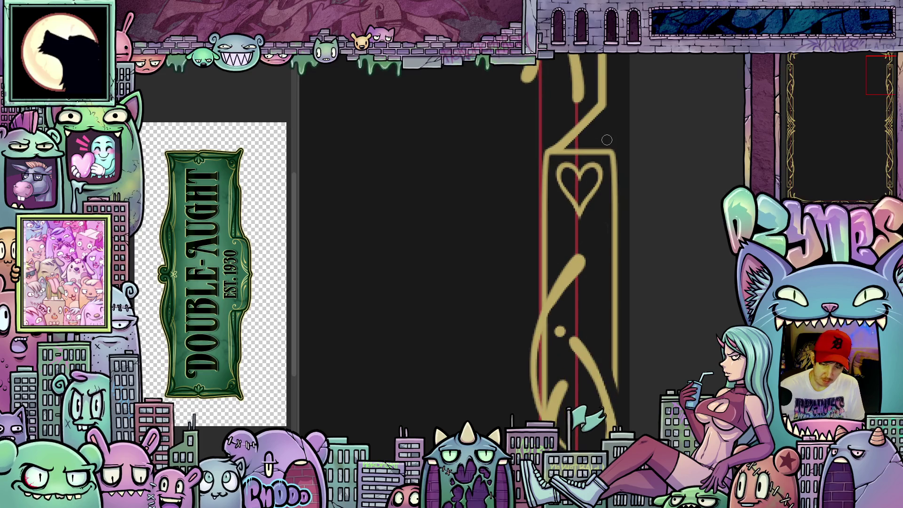
drag(631, 258, 635, 274)
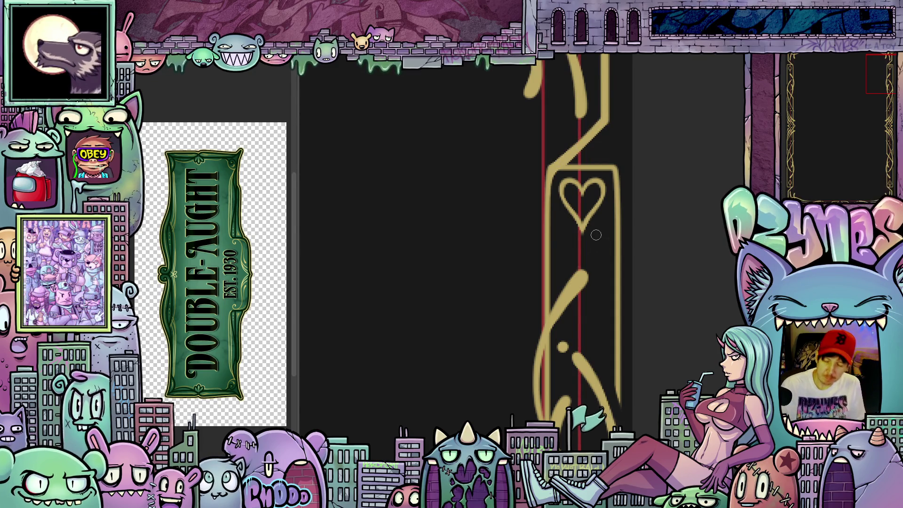
scroll(597, 237, down, 5)
drag(579, 327, 578, 238)
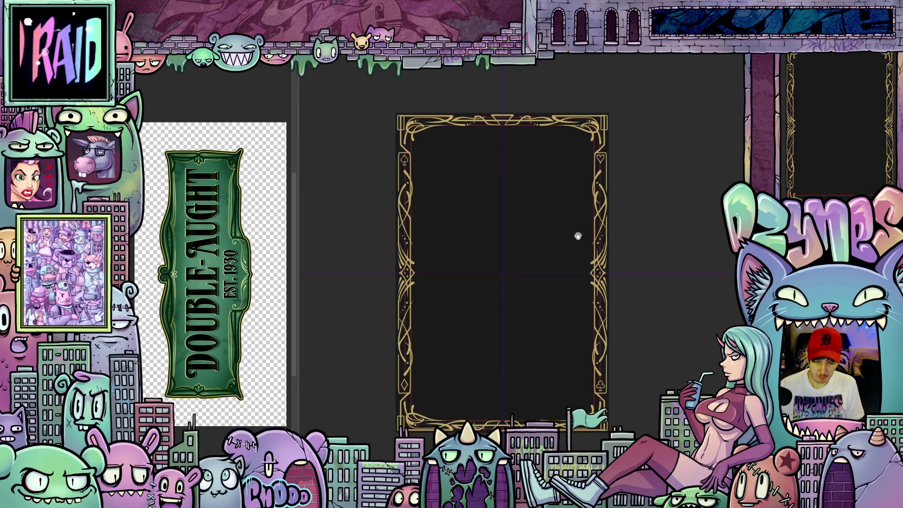
scroll(574, 262, down, 1)
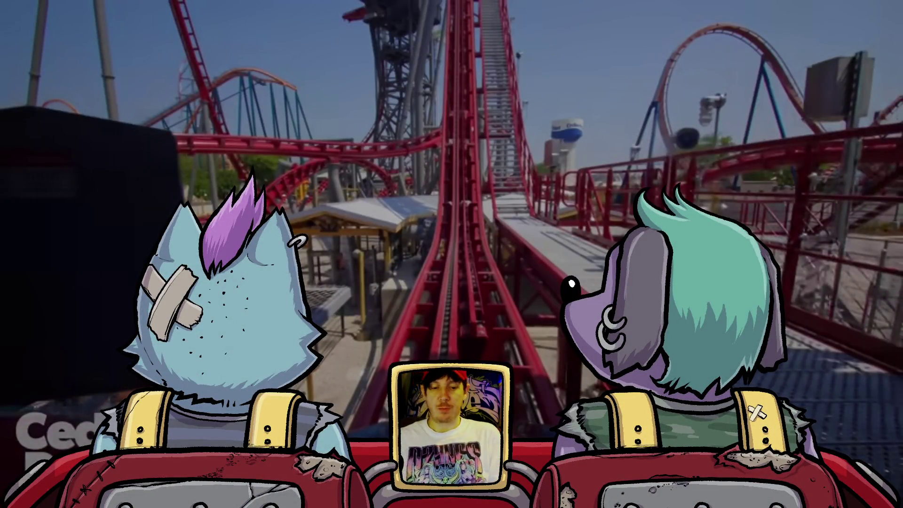
- Play the embedded roller-coaster video, then switch to the Twitch 2025 recap page
click(391, 258)
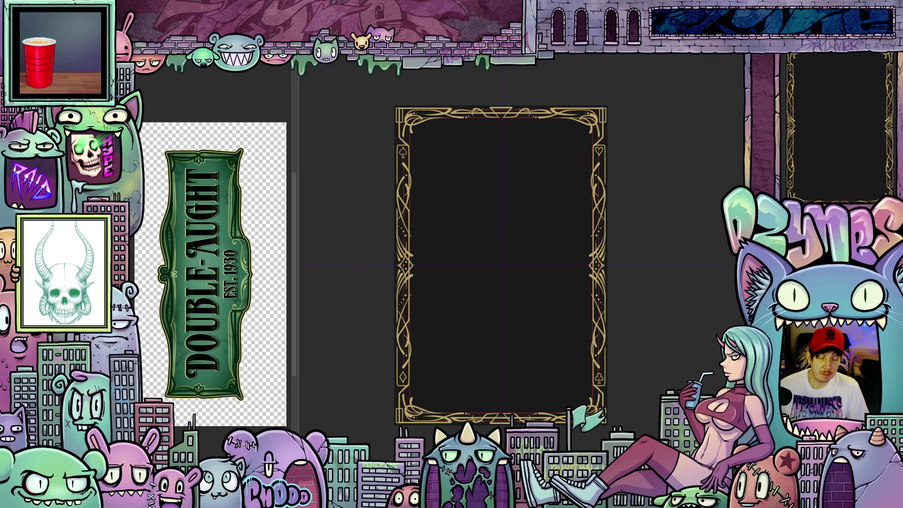
key(alt+Tab)
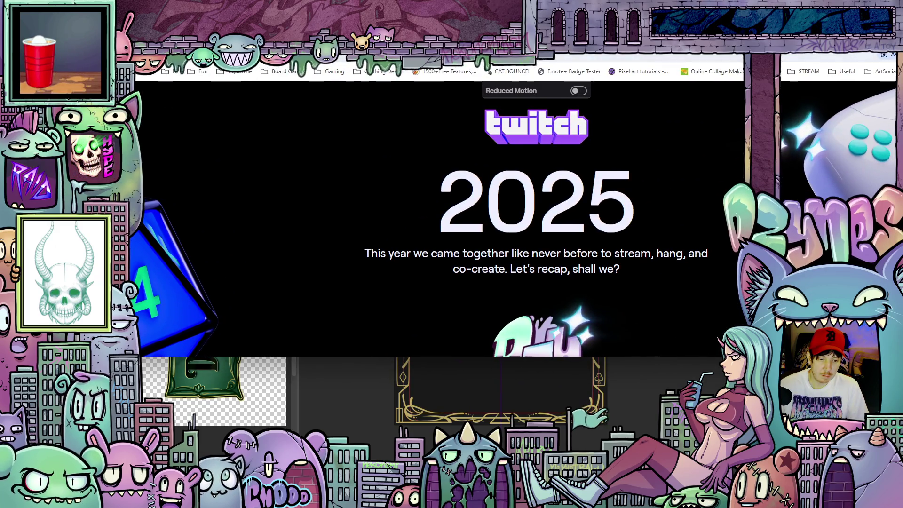
- Make the recap page full-screen and scroll down to High Scores showing 1,376 hours streamed
key(F11)
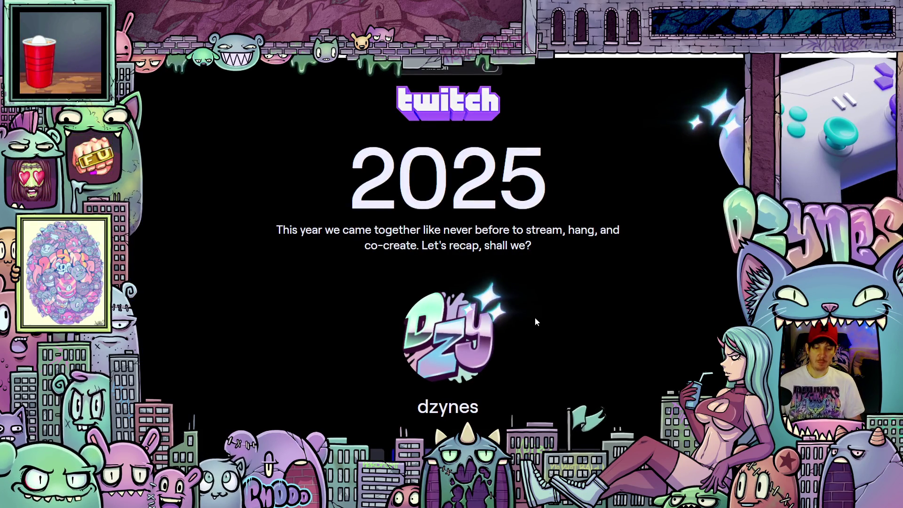
scroll(594, 301, down, 1)
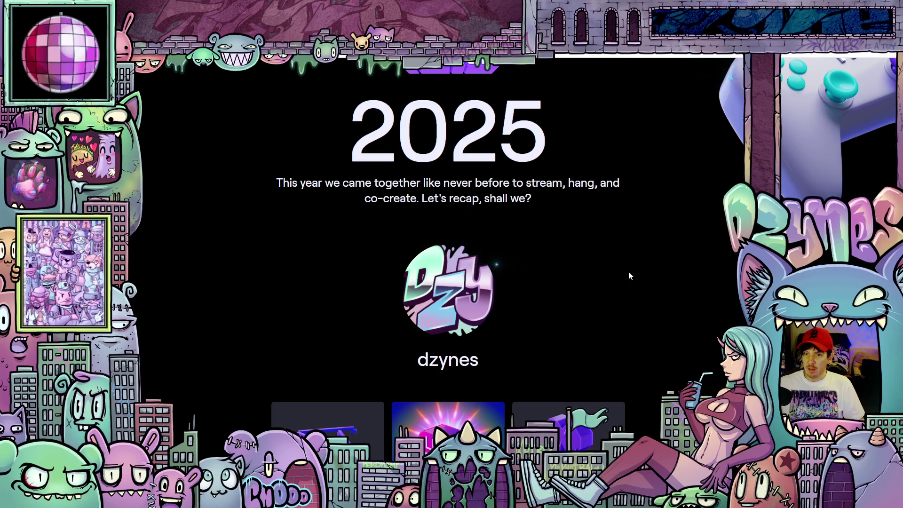
scroll(612, 268, up, 1)
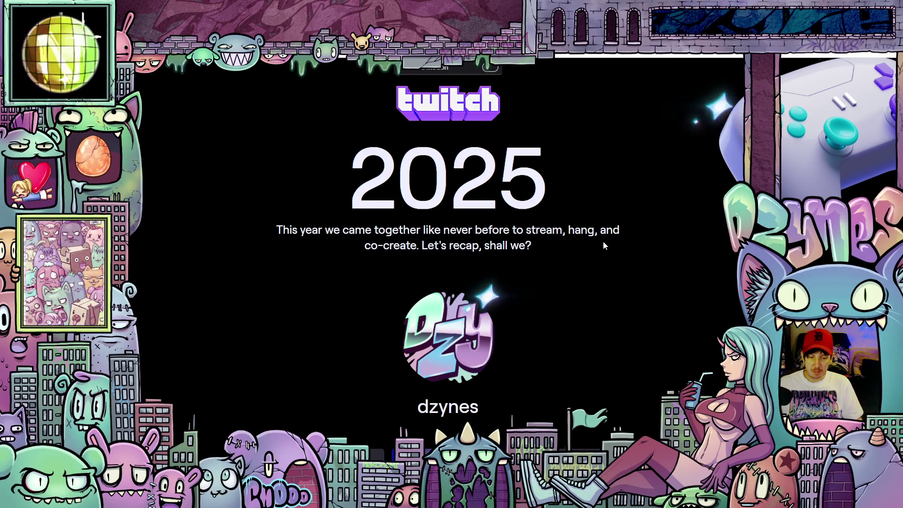
scroll(638, 230, down, 3)
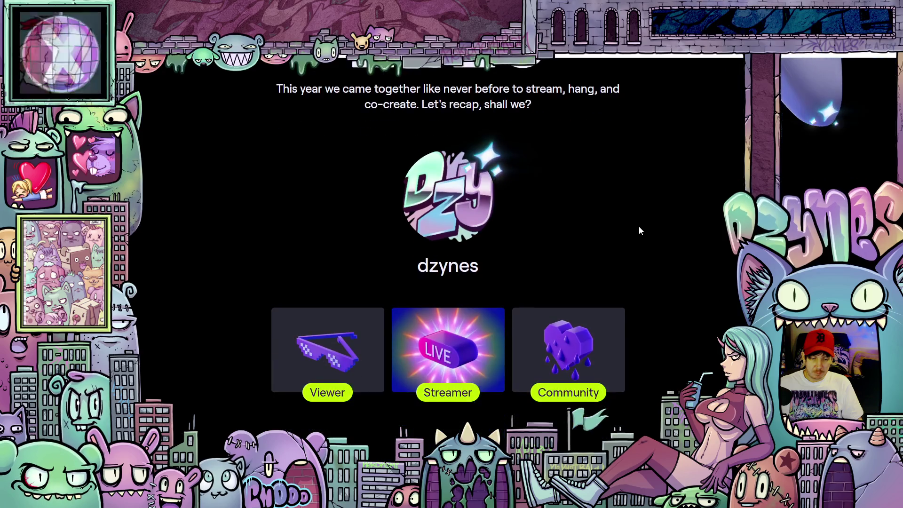
scroll(639, 230, down, 12)
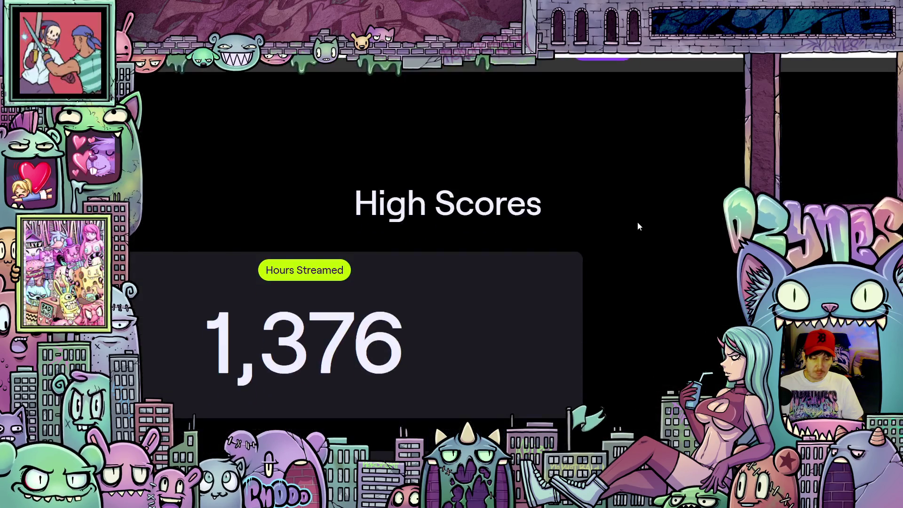
- Scroll the Twitch Recap past 245 days streamed, 15,734 hours watched and top categories to the 101-viewer top stream
scroll(590, 185, down, 3)
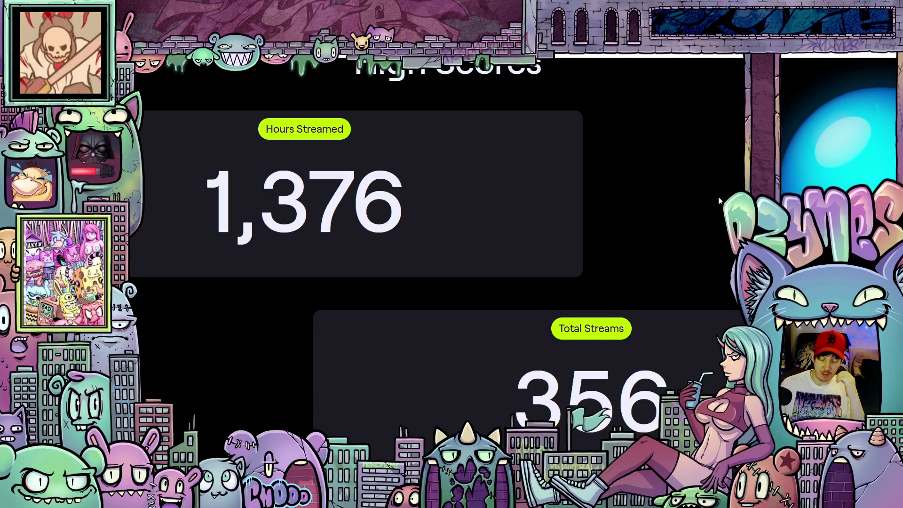
scroll(543, 304, down, 5)
scroll(543, 304, up, 3)
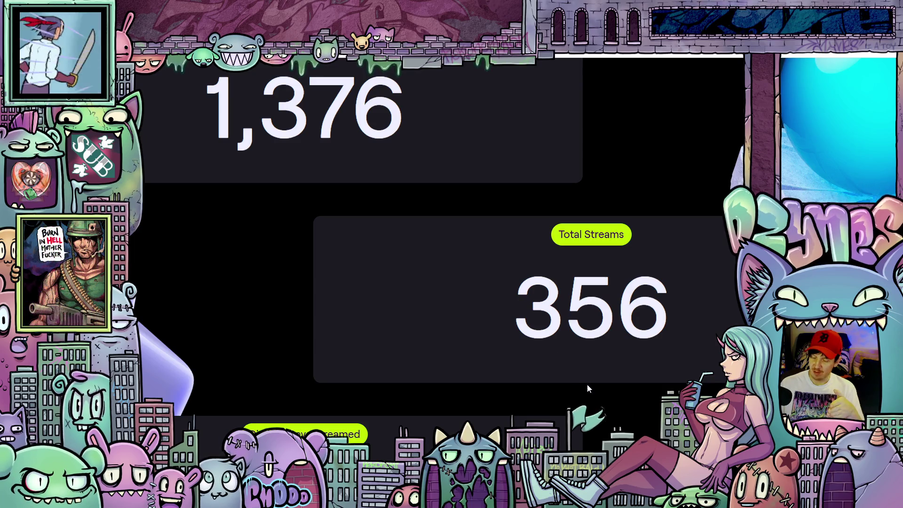
scroll(686, 301, down, 4)
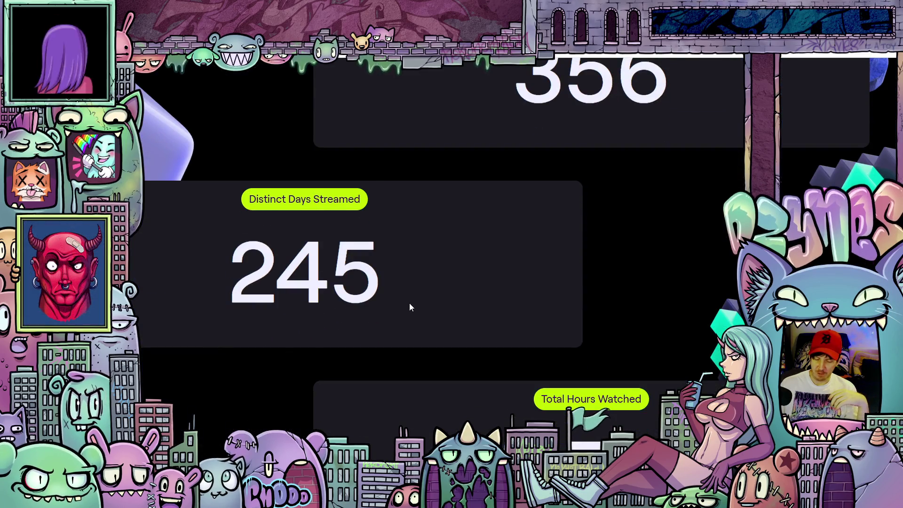
scroll(413, 317, up, 2)
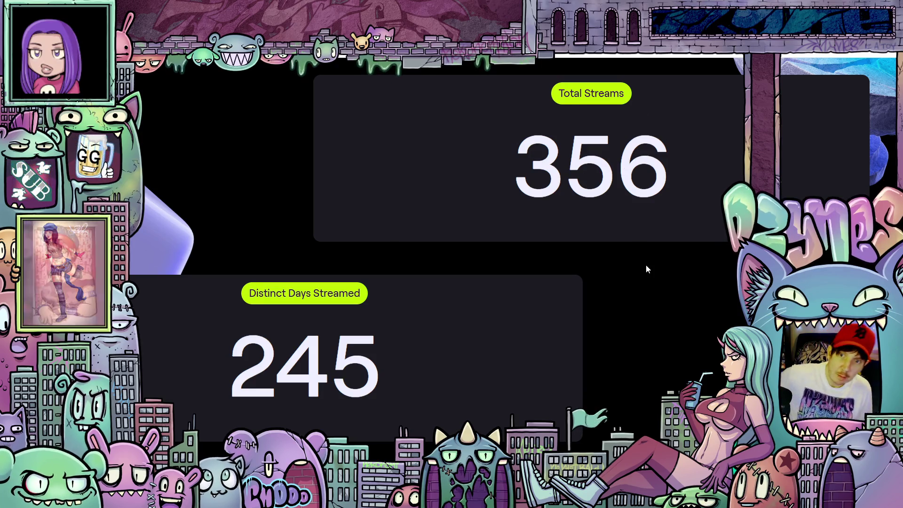
scroll(646, 264, down, 5)
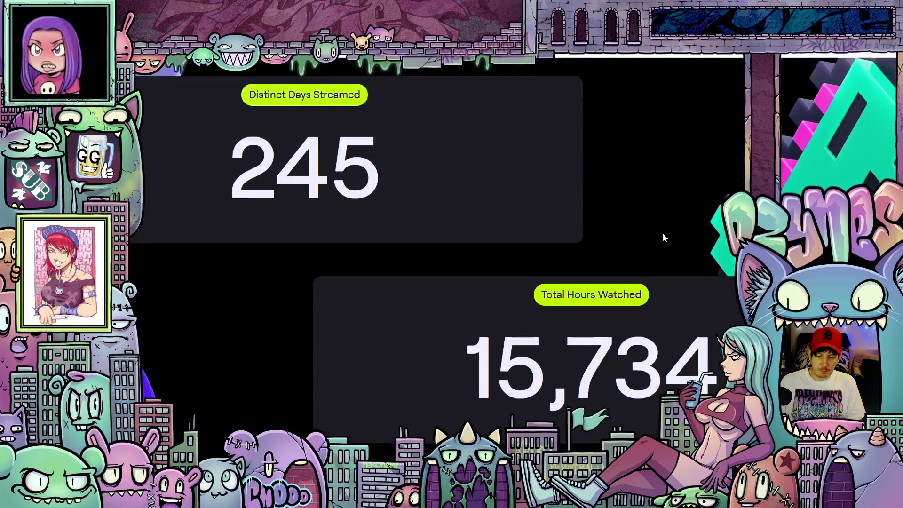
scroll(703, 218, down, 2)
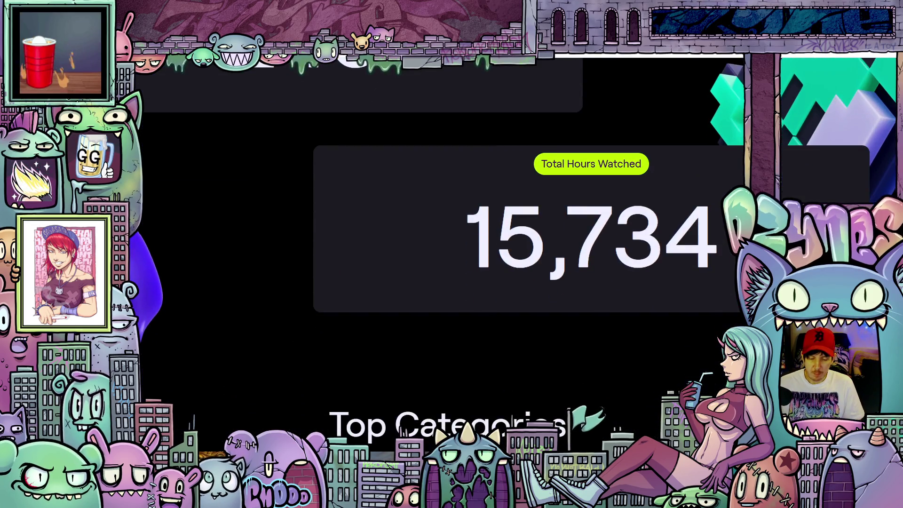
scroll(529, 253, up, 1)
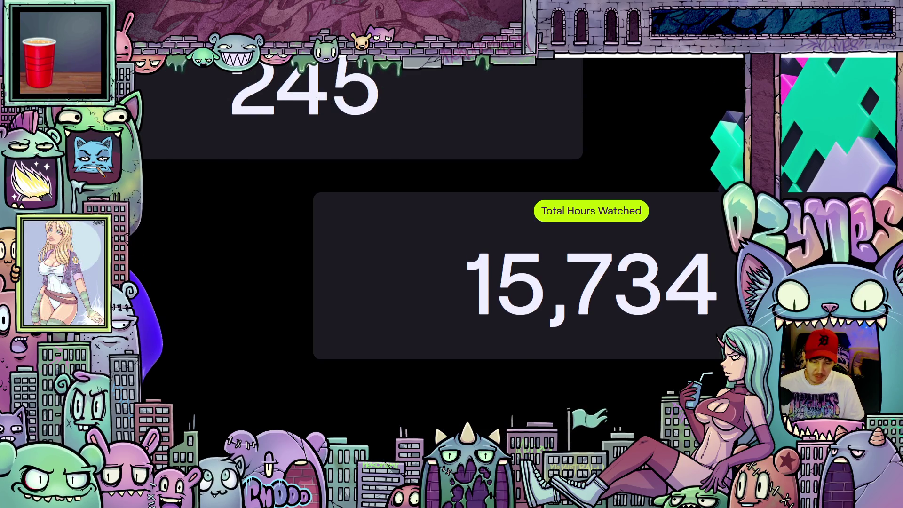
scroll(529, 254, up, 1)
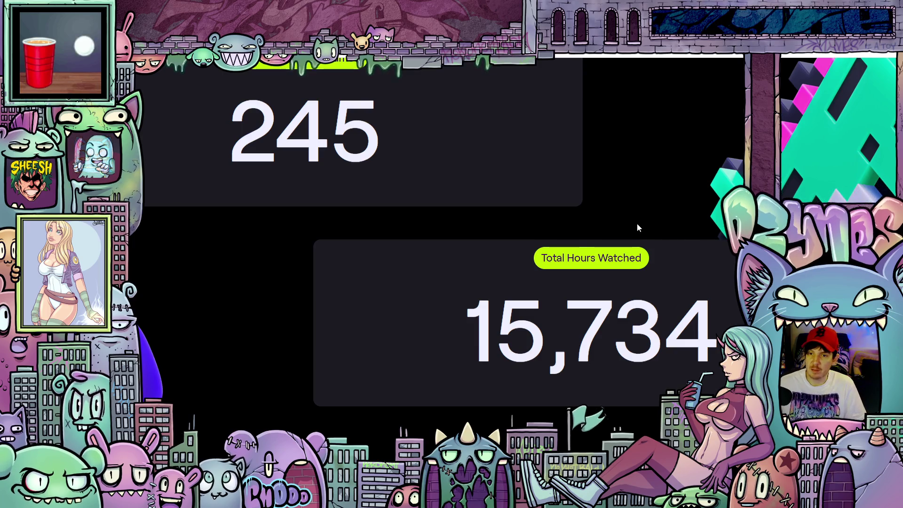
scroll(632, 215, down, 10)
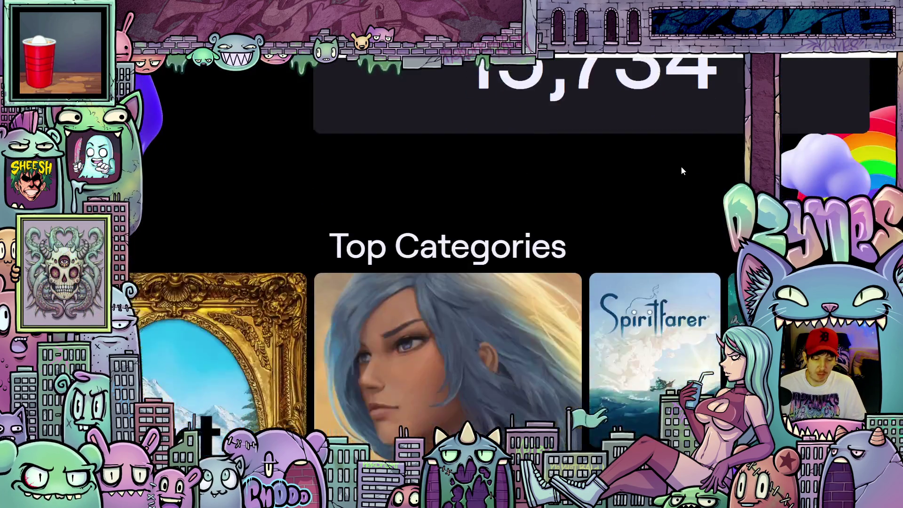
scroll(637, 153, down, 6)
scroll(705, 284, down, 2)
scroll(679, 238, up, 8)
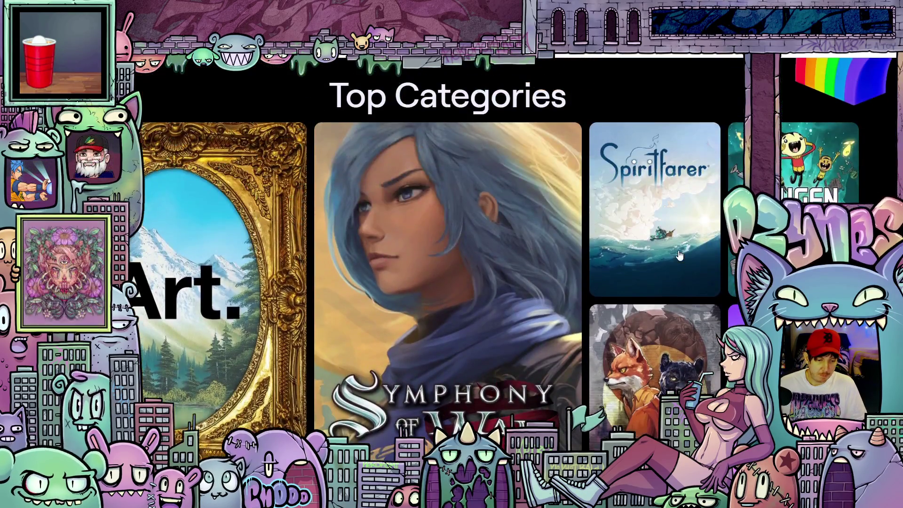
scroll(582, 319, down, 1)
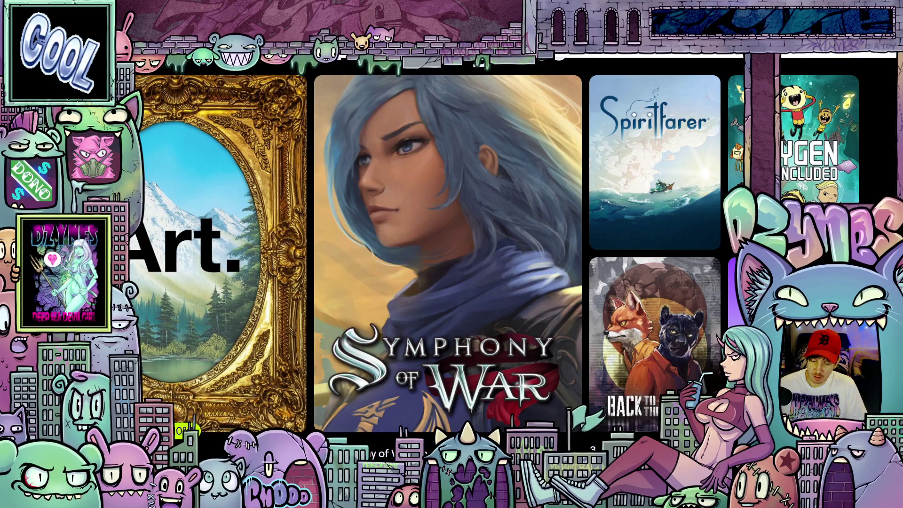
scroll(660, 314, down, 1)
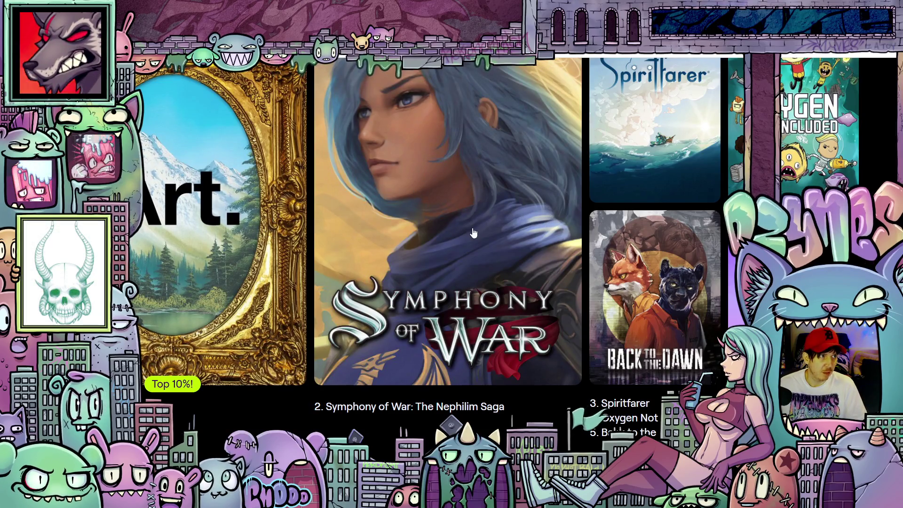
scroll(473, 222, down, 3)
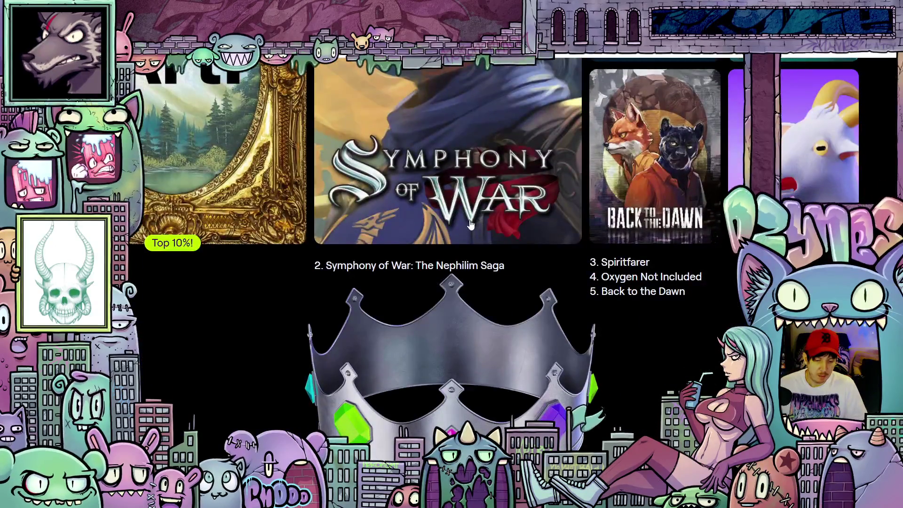
scroll(457, 178, down, 5)
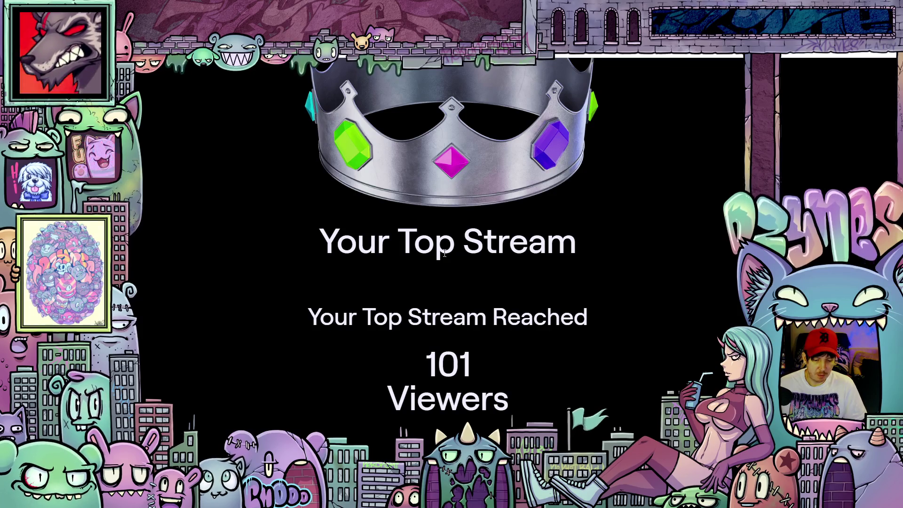
- Scroll past Top Tags, 103.6K Chats Received and Top Channel Emotes to the Your Biggest Fans grid
scroll(444, 253, down, 3)
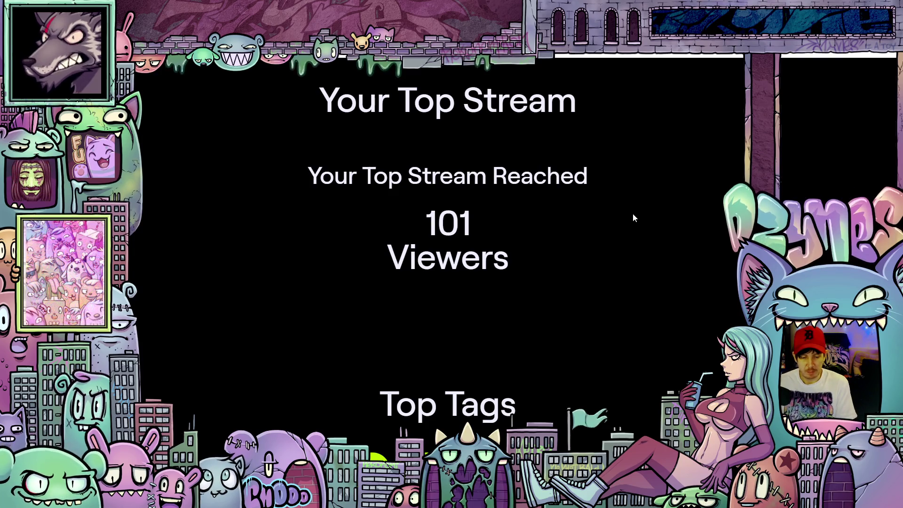
scroll(634, 214, down, 2)
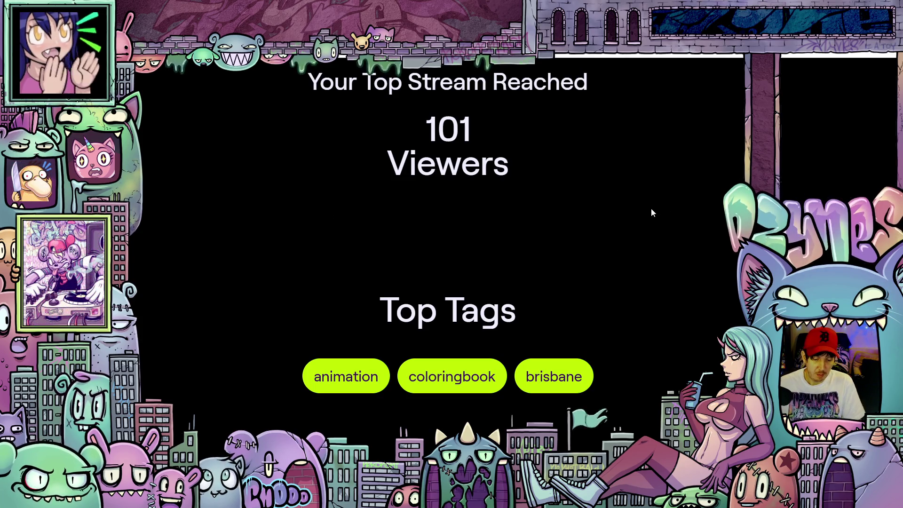
scroll(611, 179, down, 3)
scroll(608, 143, down, 2)
scroll(615, 145, down, 2)
scroll(605, 155, up, 7)
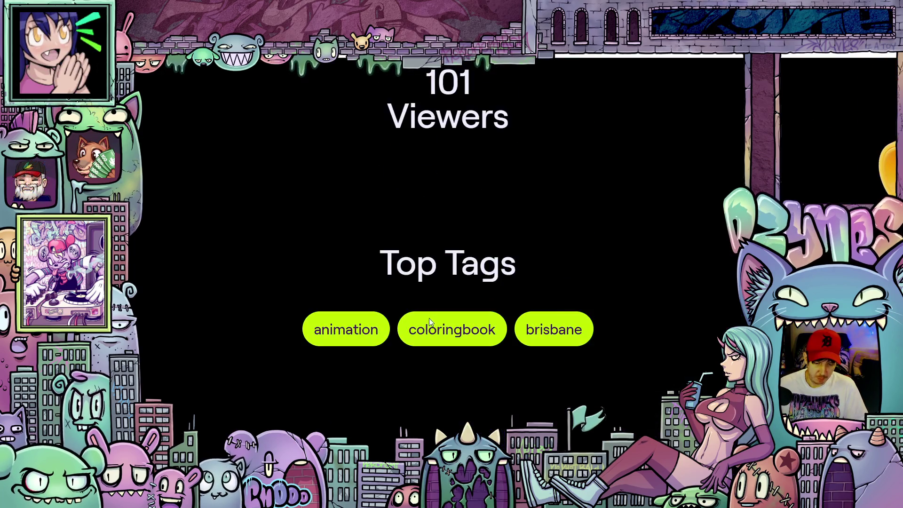
scroll(658, 213, down, 2)
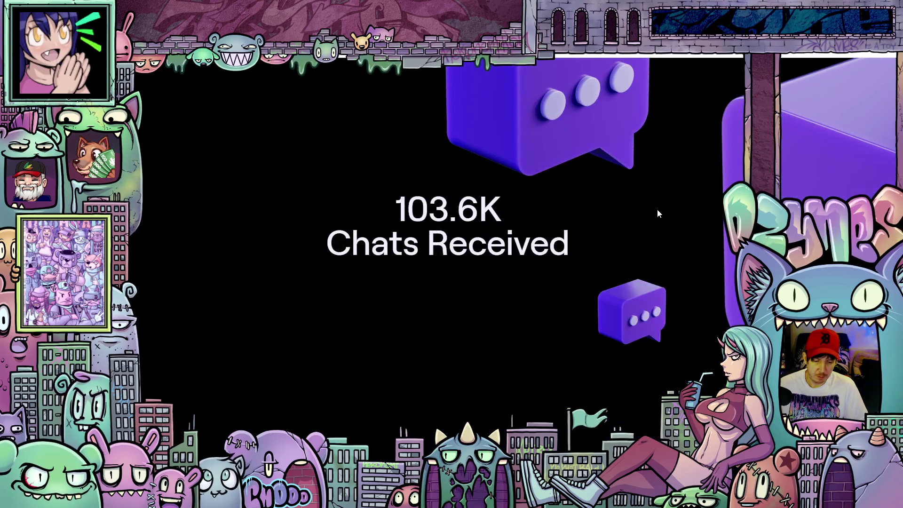
scroll(616, 193, down, 3)
scroll(630, 170, down, 5)
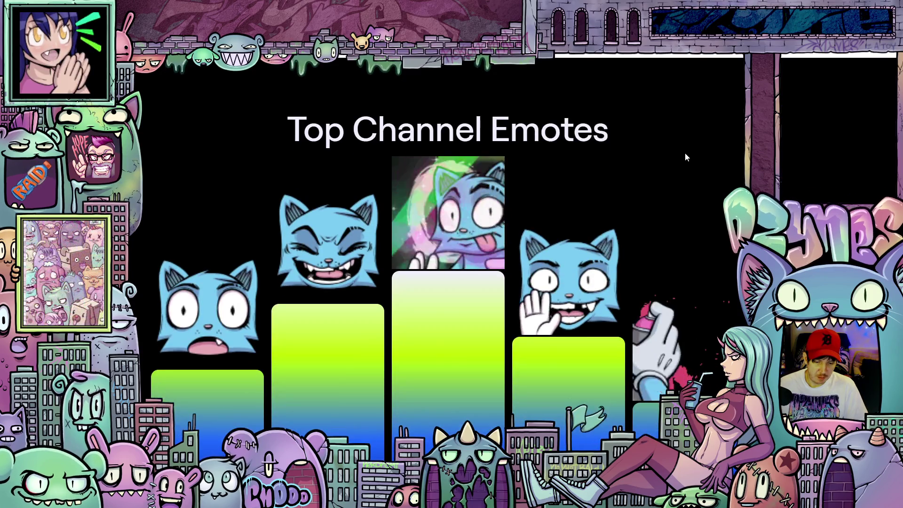
scroll(687, 157, down, 1)
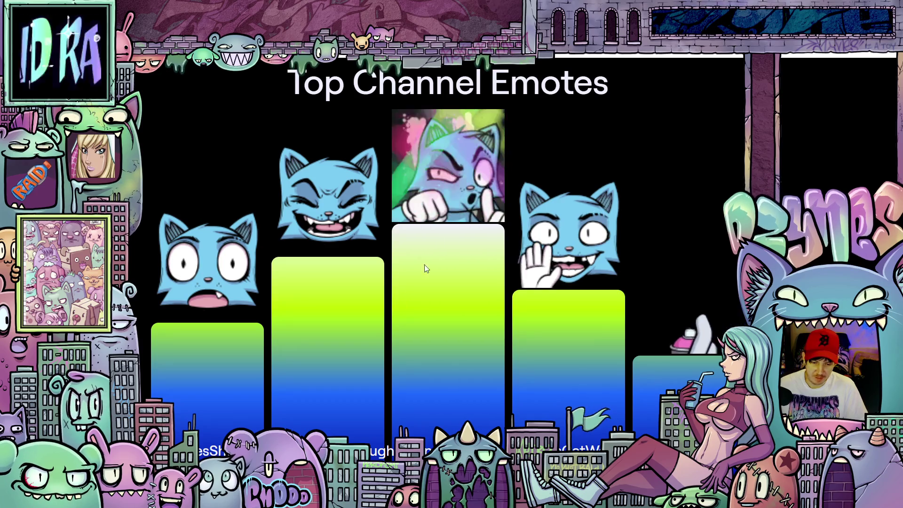
scroll(697, 216, down, 5)
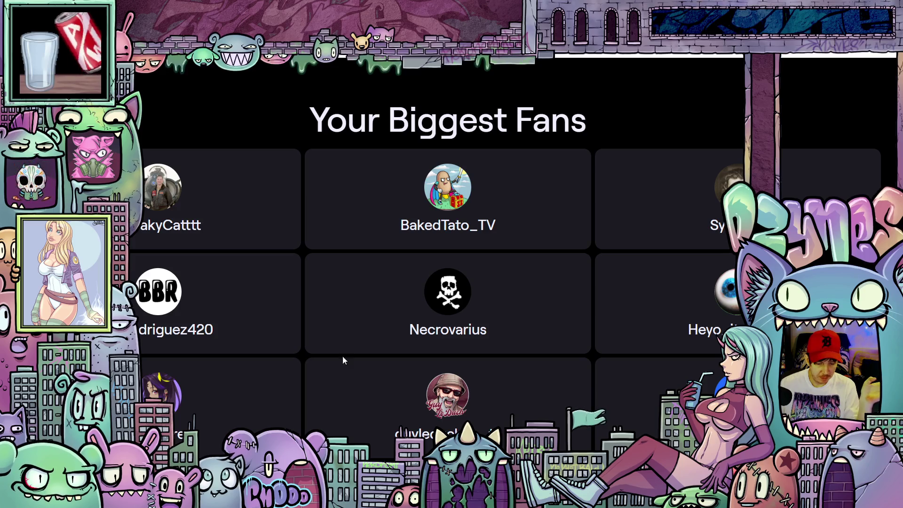
- Scroll past the Your Biggest Fans grid to the Crossovers cards showing two top collaborators
scroll(450, 345, down, 2)
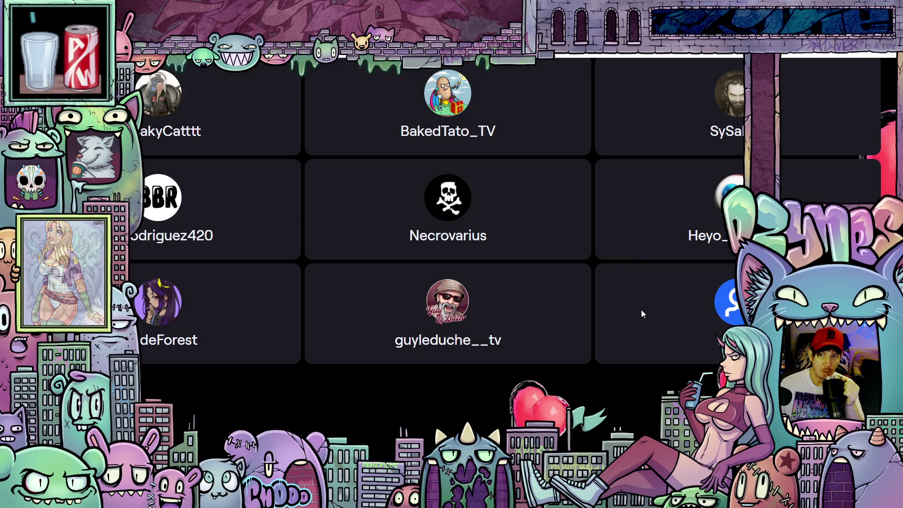
scroll(630, 296, down, 2)
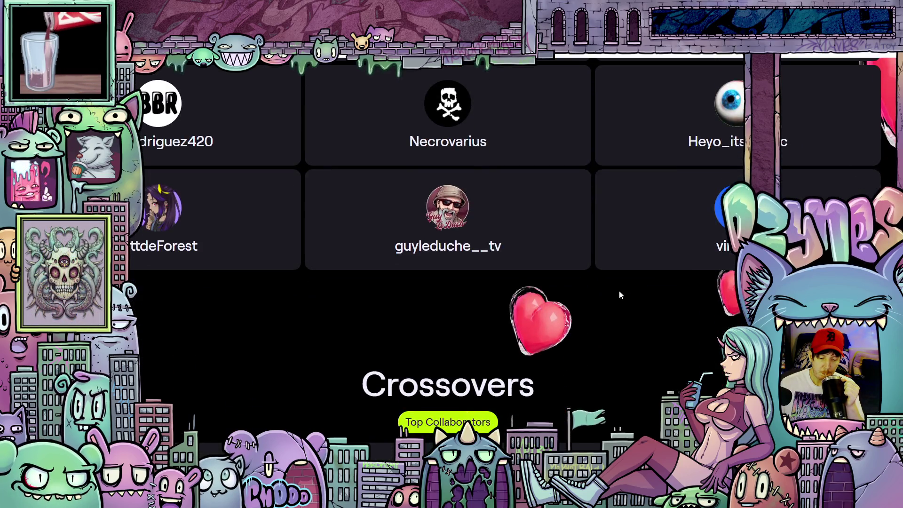
scroll(616, 287, down, 1)
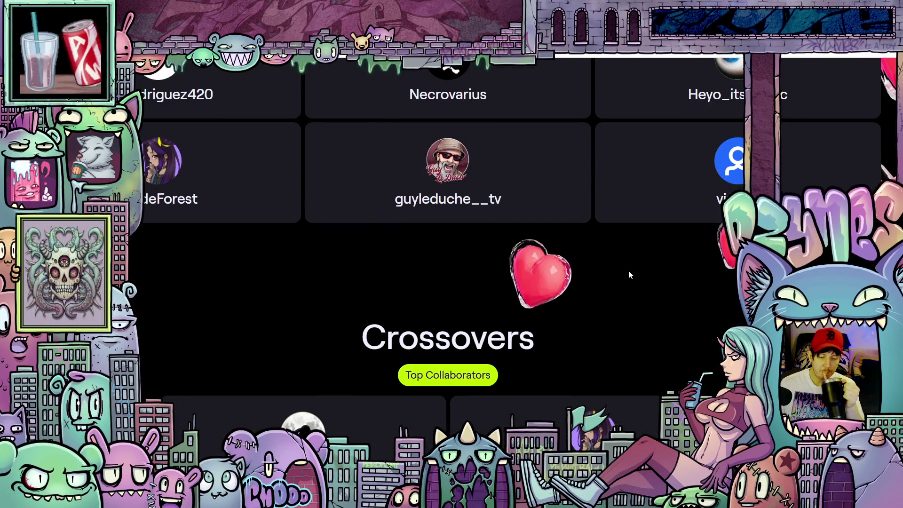
scroll(637, 263, down, 2)
scroll(659, 232, down, 2)
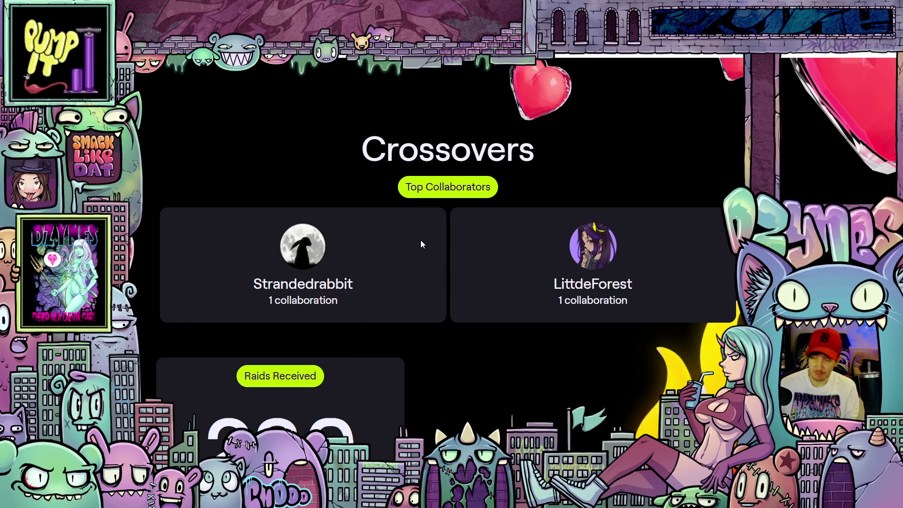
- Review the raid stats: 280 raids received, 62 raids sent and the Who Did You Raid? list
scroll(450, 242, down, 3)
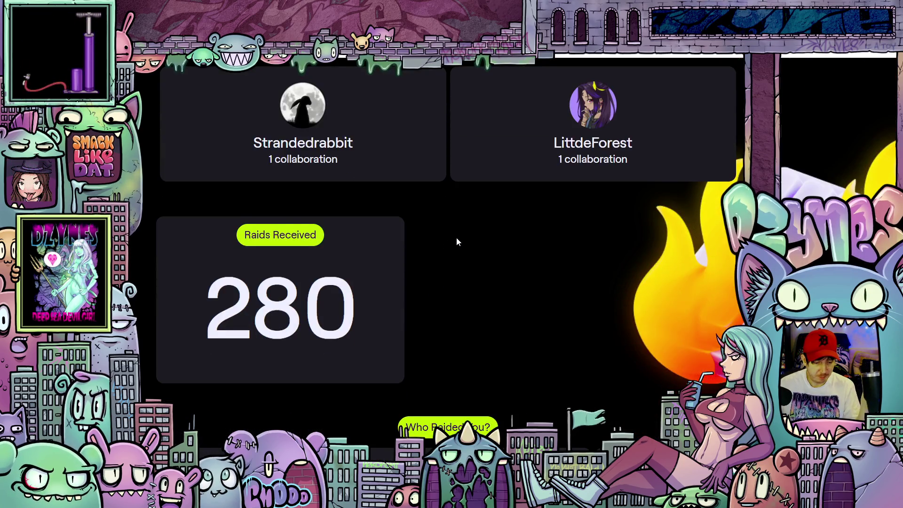
scroll(456, 238, down, 2)
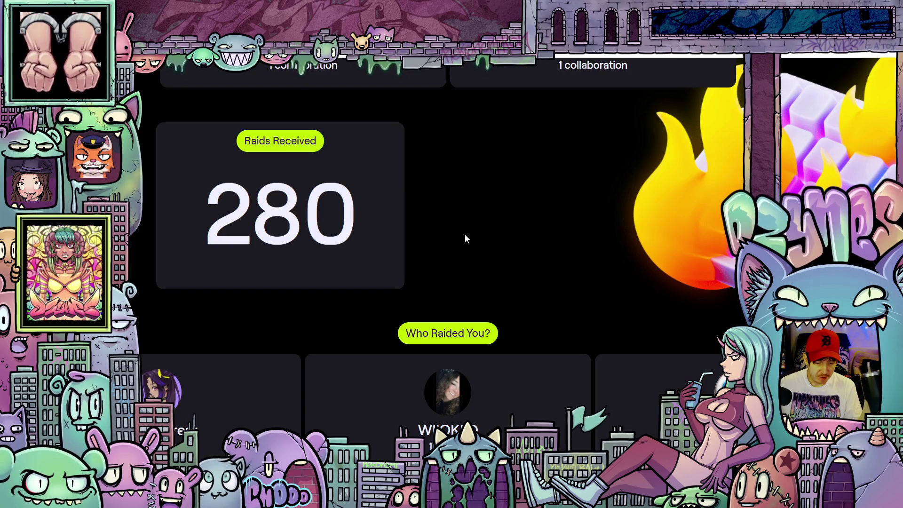
scroll(461, 241, up, 2)
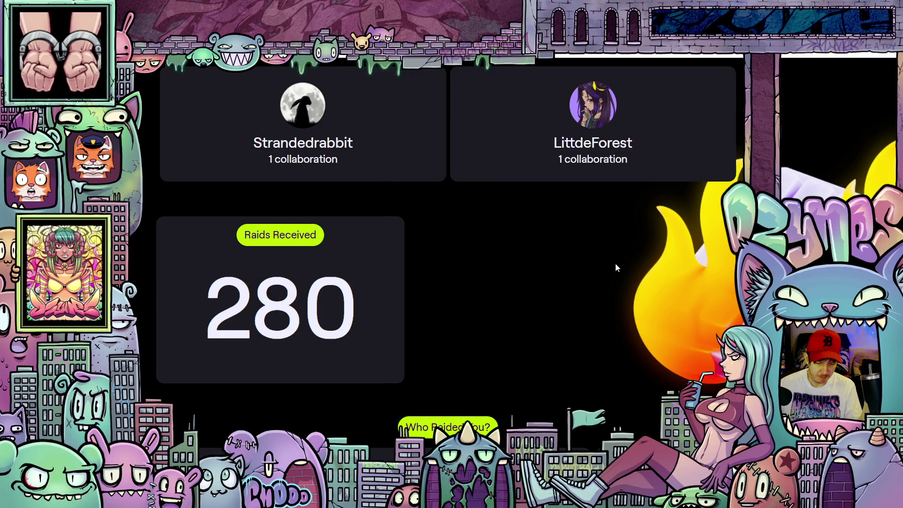
scroll(615, 264, down, 3)
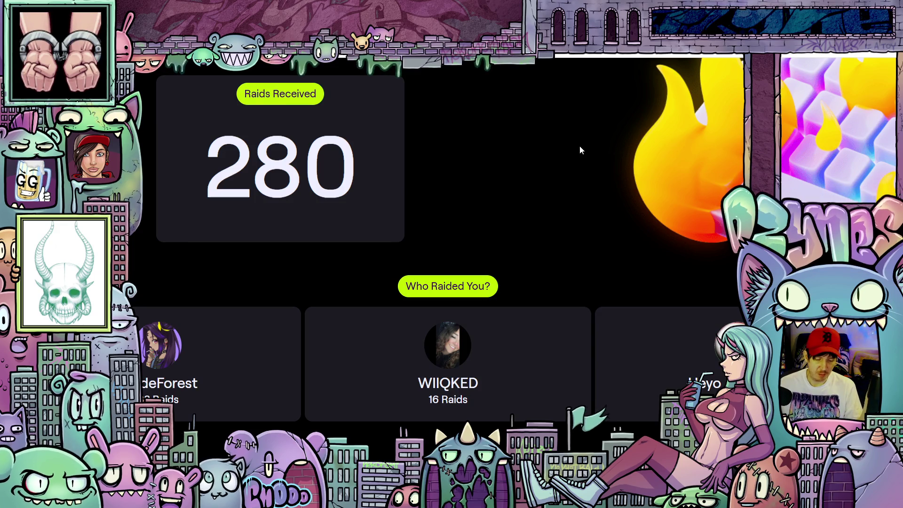
scroll(581, 171, down, 2)
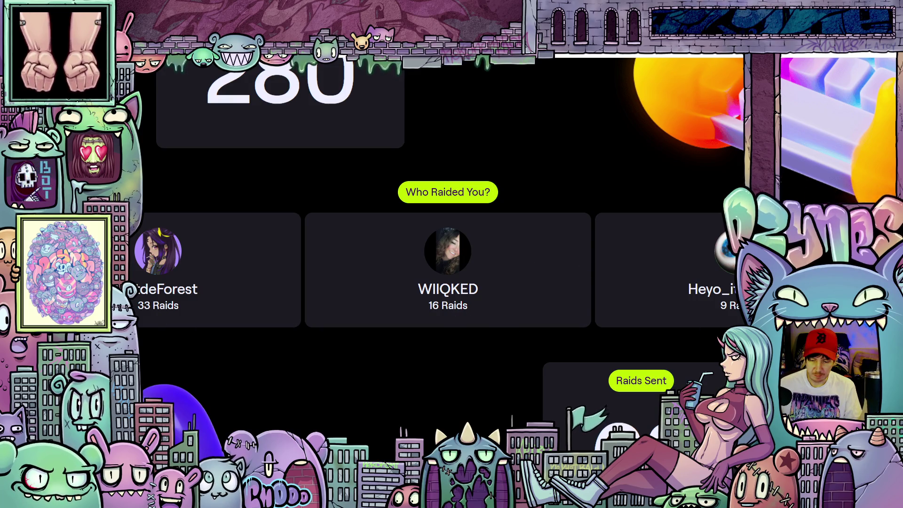
scroll(784, 182, down, 4)
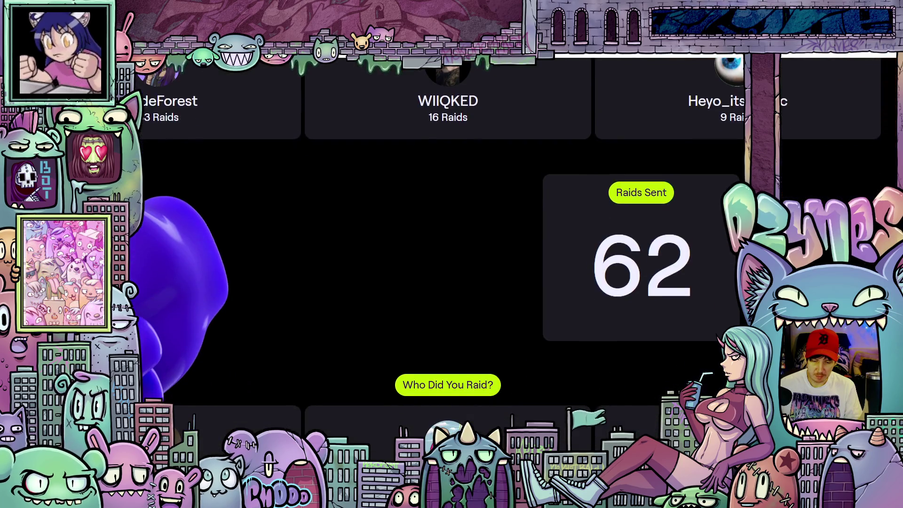
scroll(437, 222, down, 3)
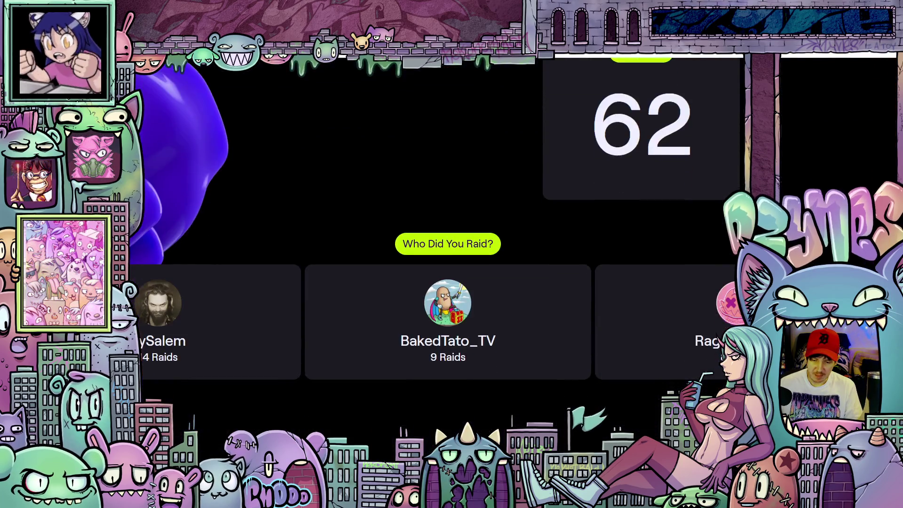
scroll(436, 222, up, 2)
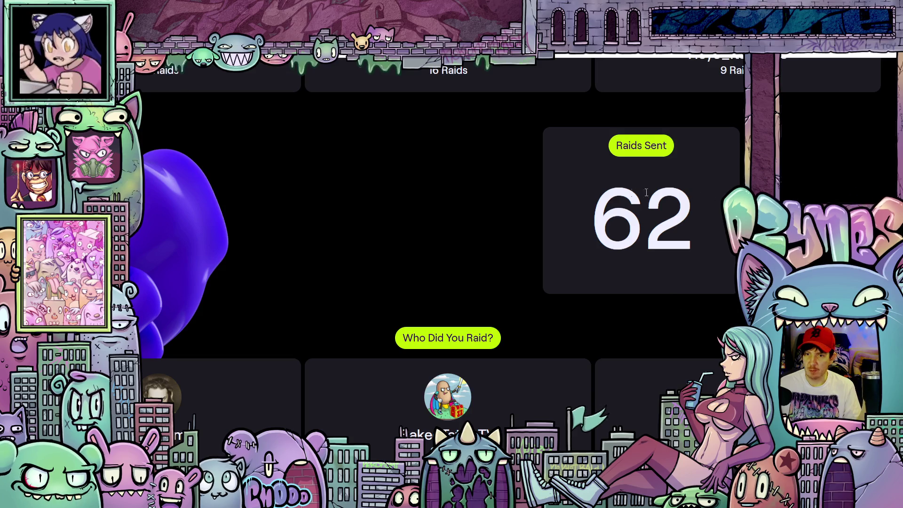
scroll(595, 258, up, 8)
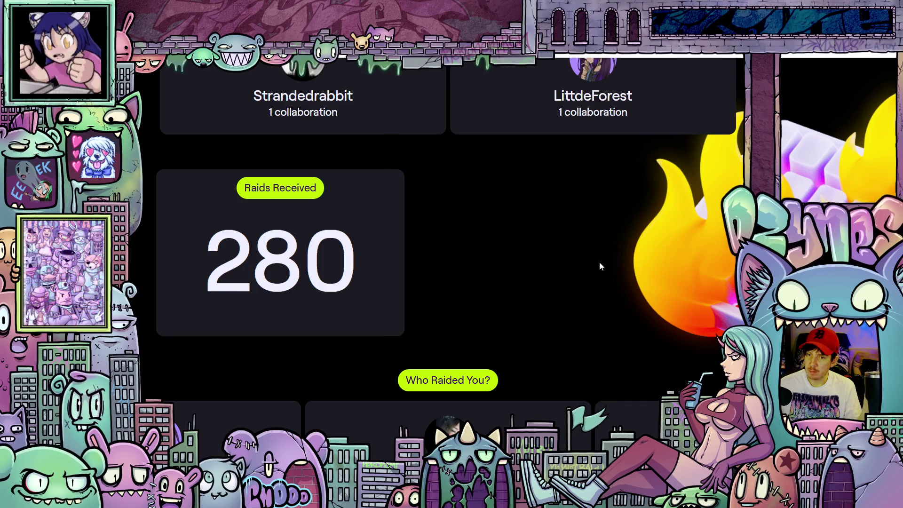
scroll(576, 247, up, 2)
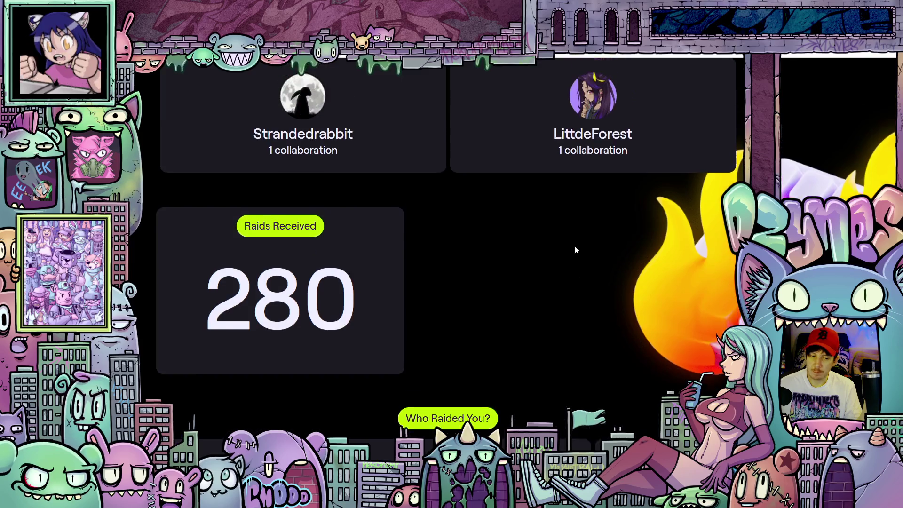
scroll(518, 191, up, 2)
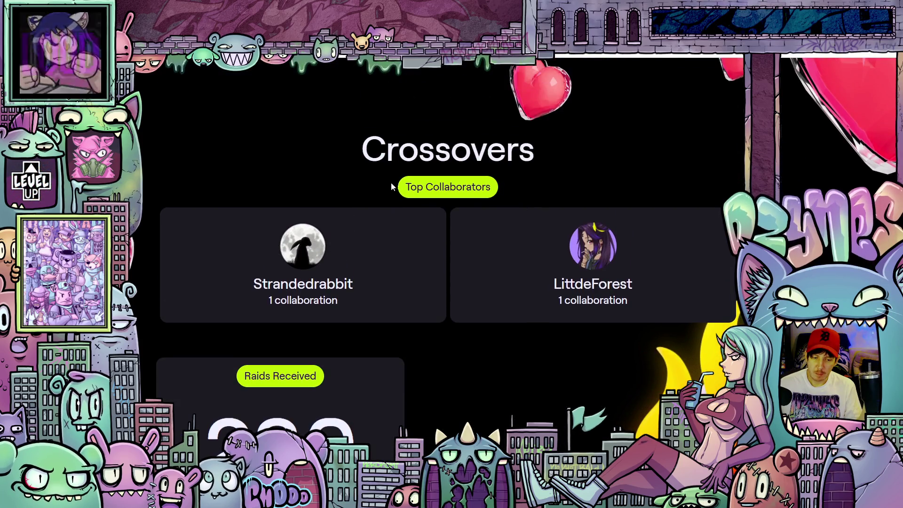
- Scroll further down the recap to the Clip That! section
scroll(569, 239, down, 2)
scroll(569, 239, down, 3)
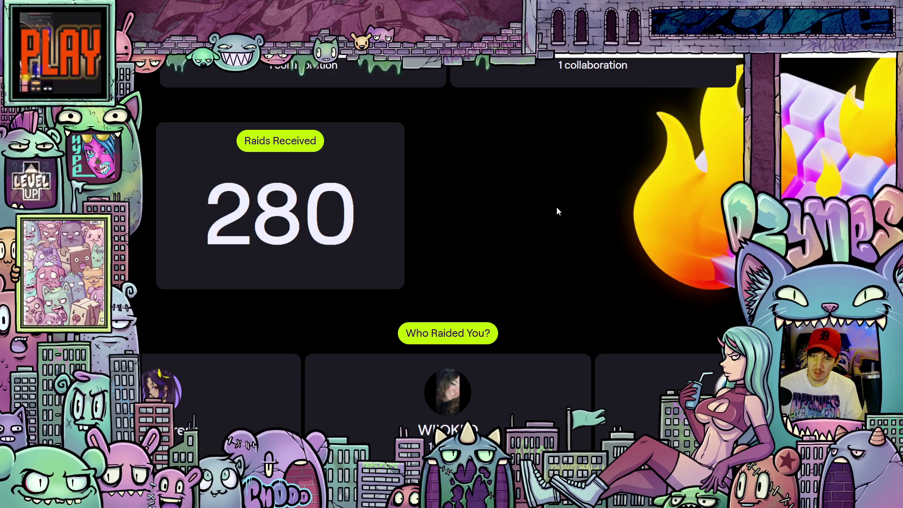
scroll(518, 230, down, 6)
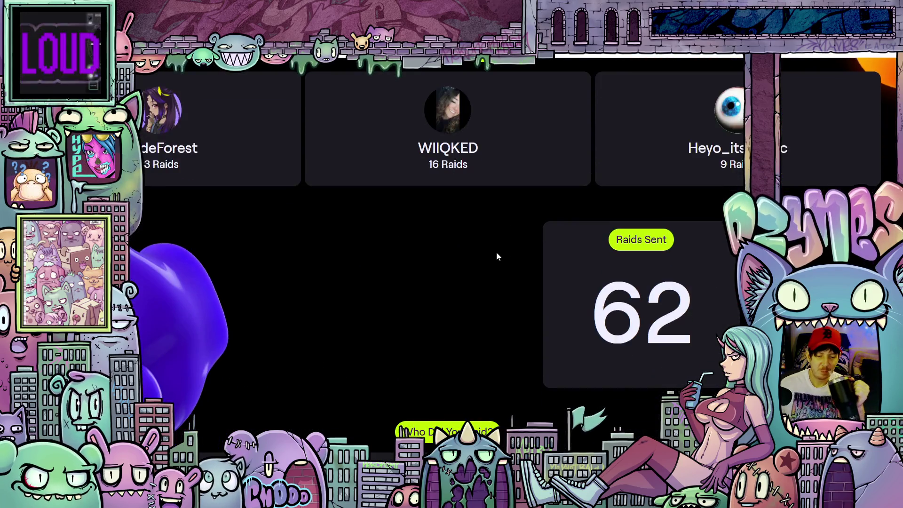
scroll(482, 244, up, 1)
scroll(493, 226, down, 5)
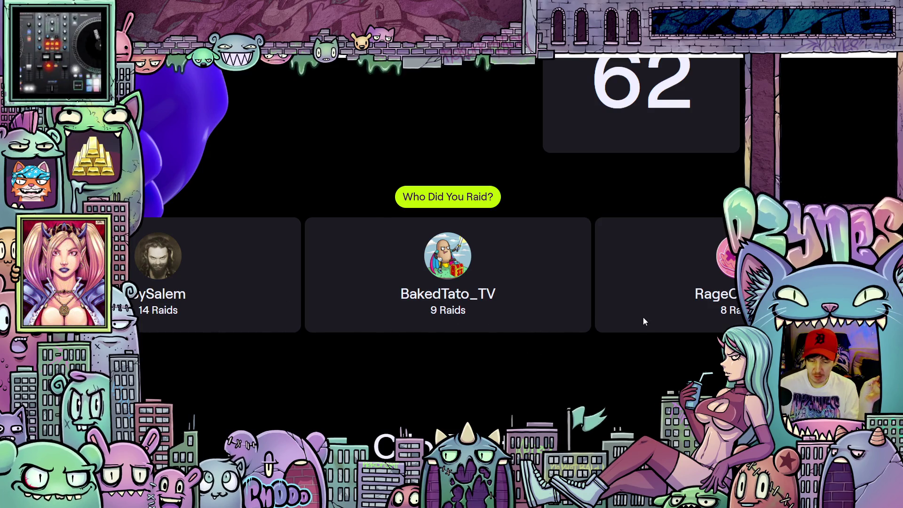
scroll(448, 259, down, 3)
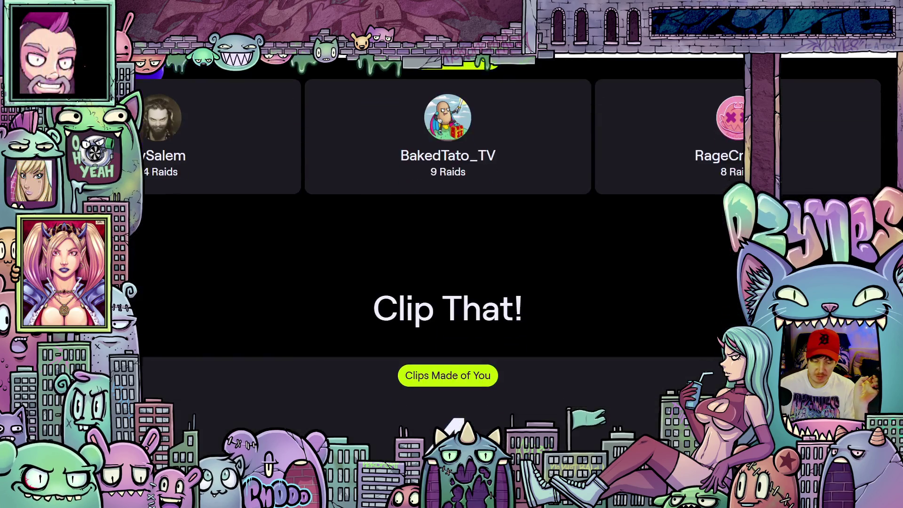
- Scroll through the Clip That! clip sections of the Twitch Recap
scroll(649, 248, down, 10)
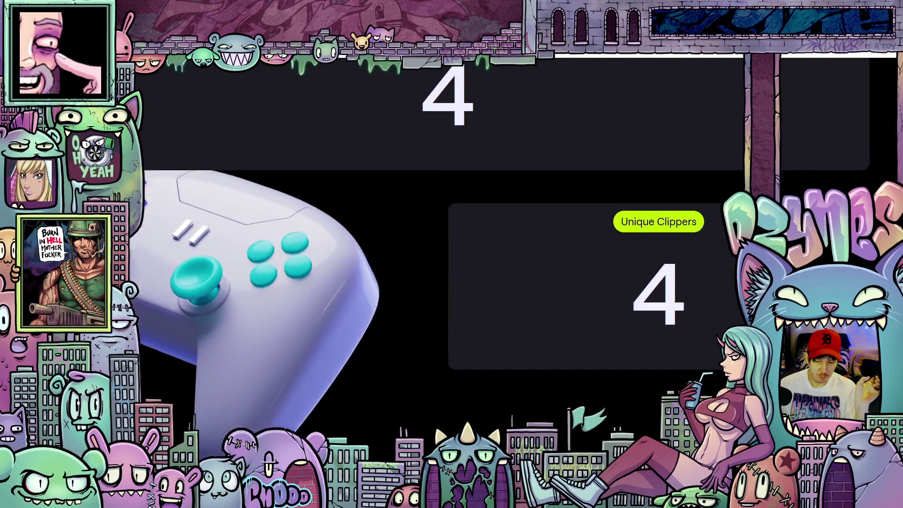
scroll(447, 258, down, 2)
scroll(398, 266, up, 7)
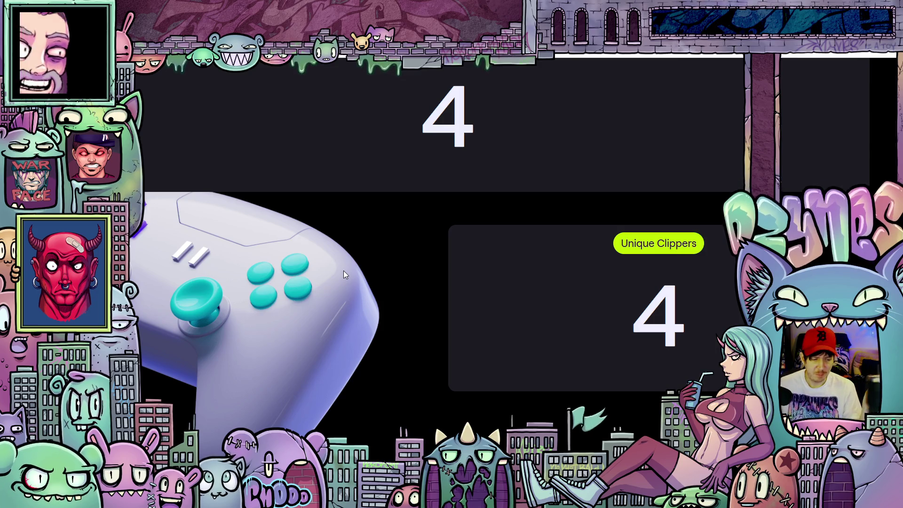
scroll(541, 323, down, 4)
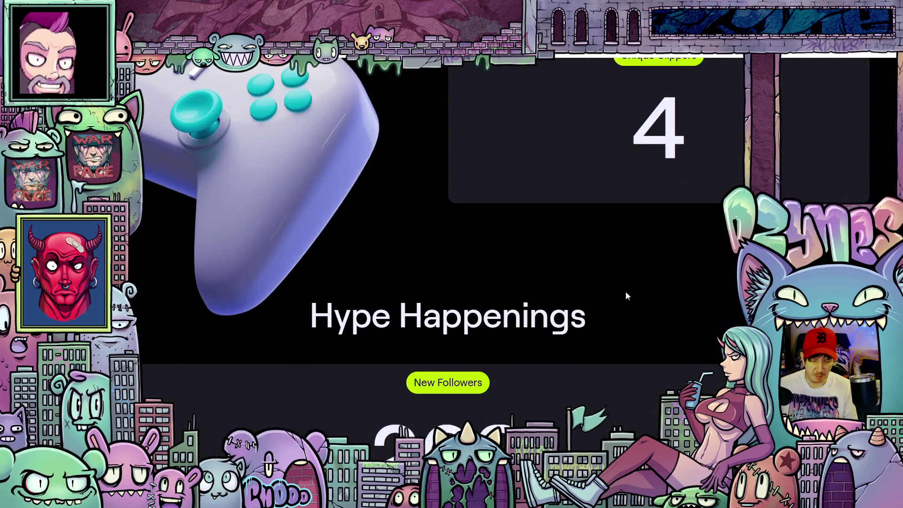
scroll(609, 289, up, 6)
scroll(572, 302, down, 7)
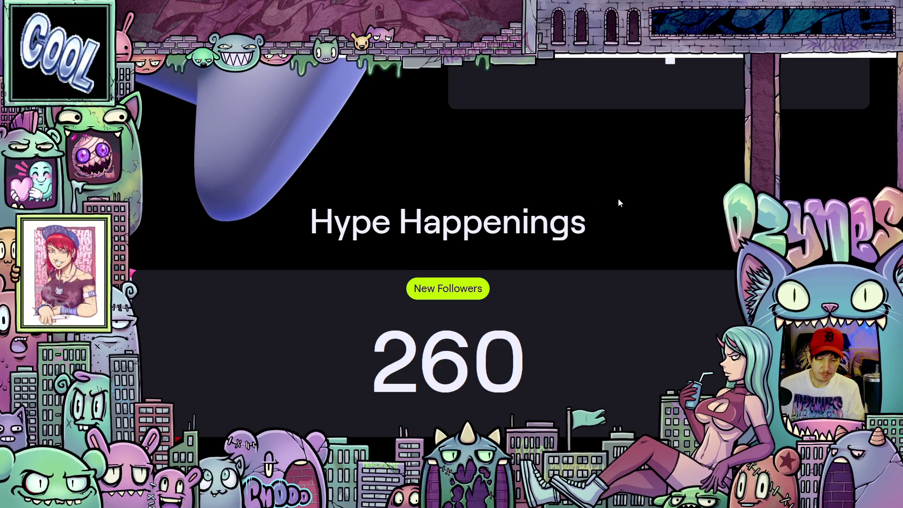
scroll(618, 199, down, 2)
scroll(694, 206, up, 3)
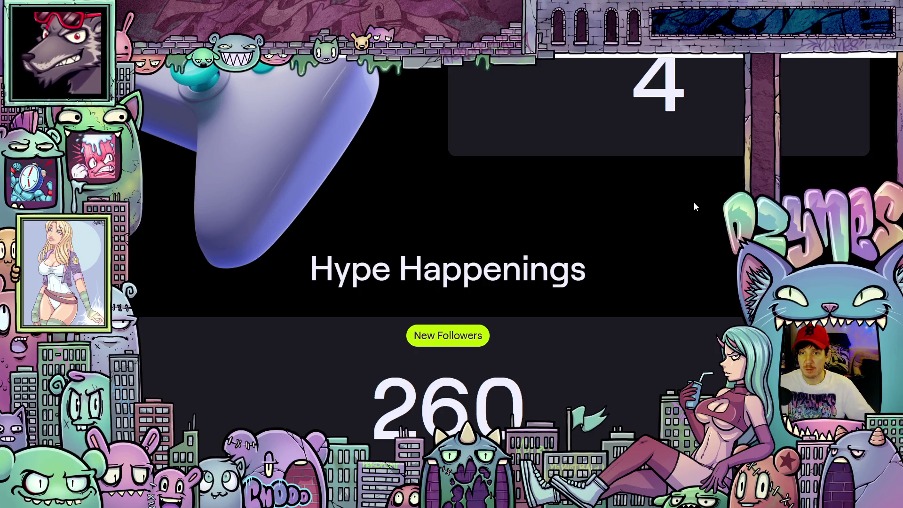
scroll(678, 221, down, 10)
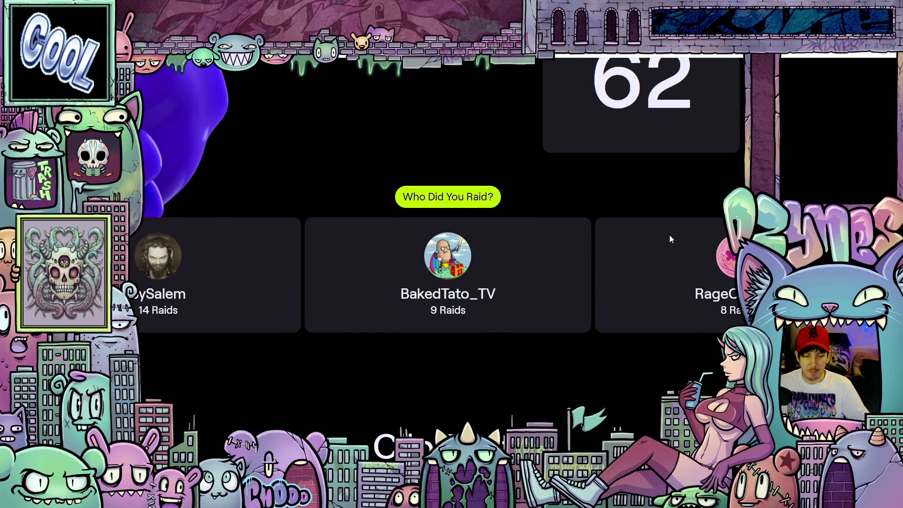
scroll(657, 253, down, 5)
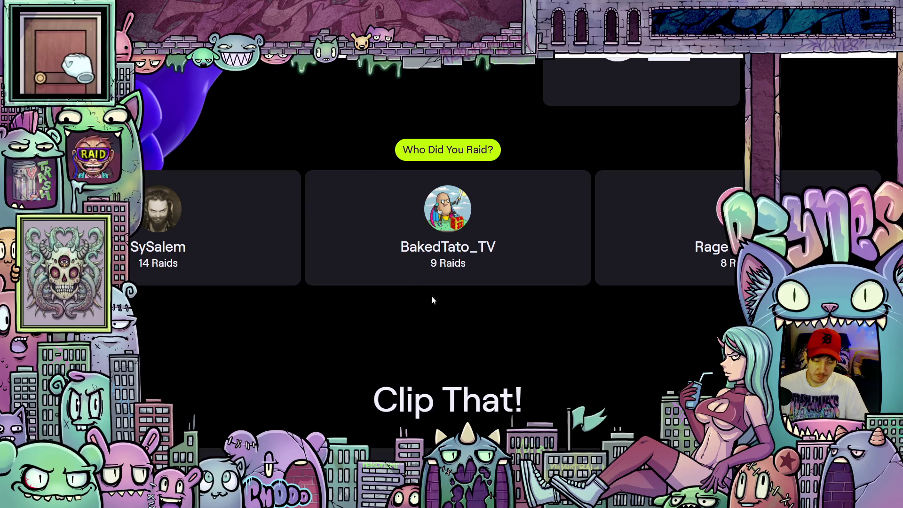
scroll(605, 295, down, 5)
scroll(675, 231, down, 15)
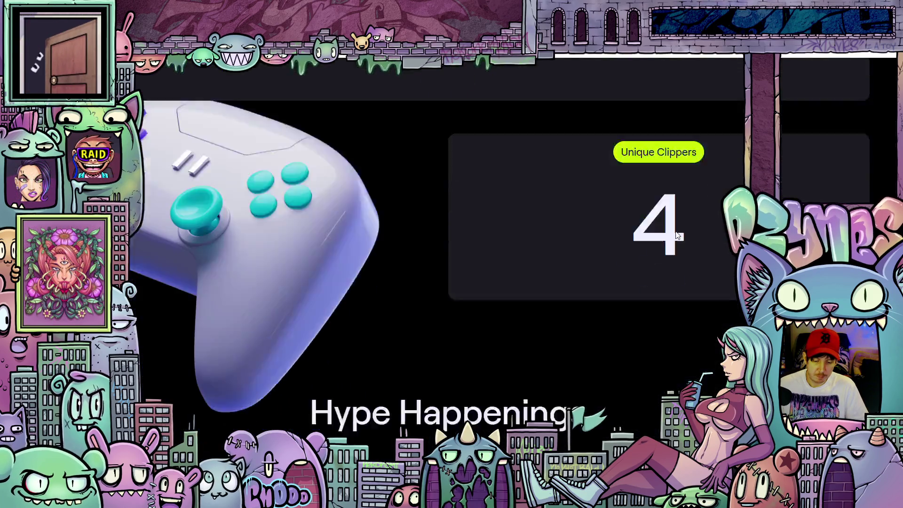
scroll(685, 209, down, 5)
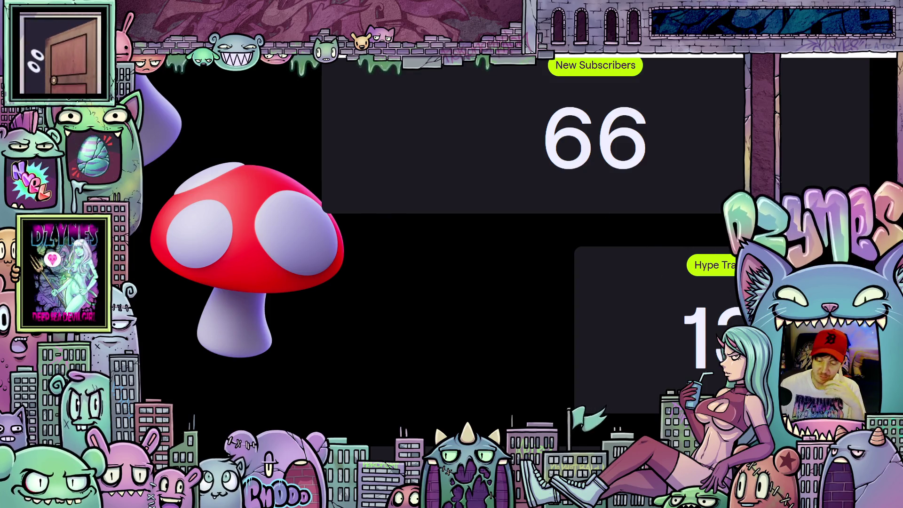
scroll(470, 235, down, 3)
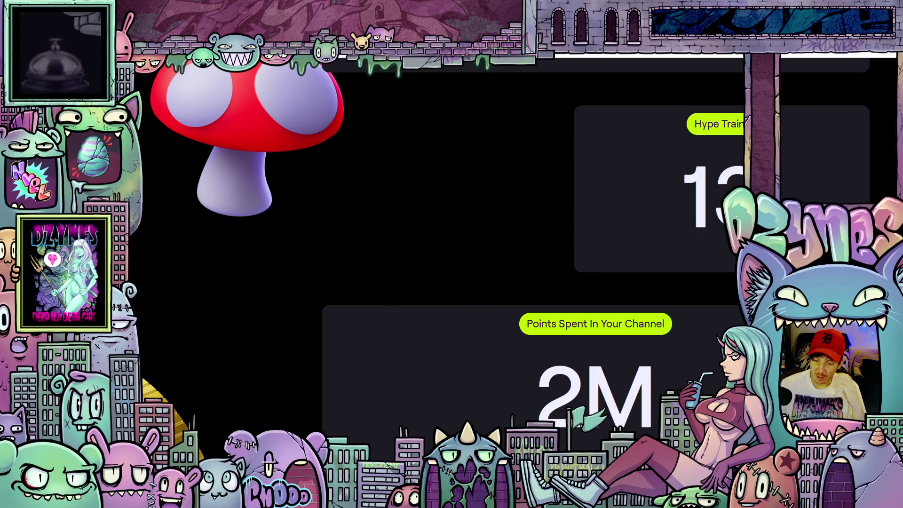
scroll(471, 235, down, 2)
scroll(675, 236, down, 4)
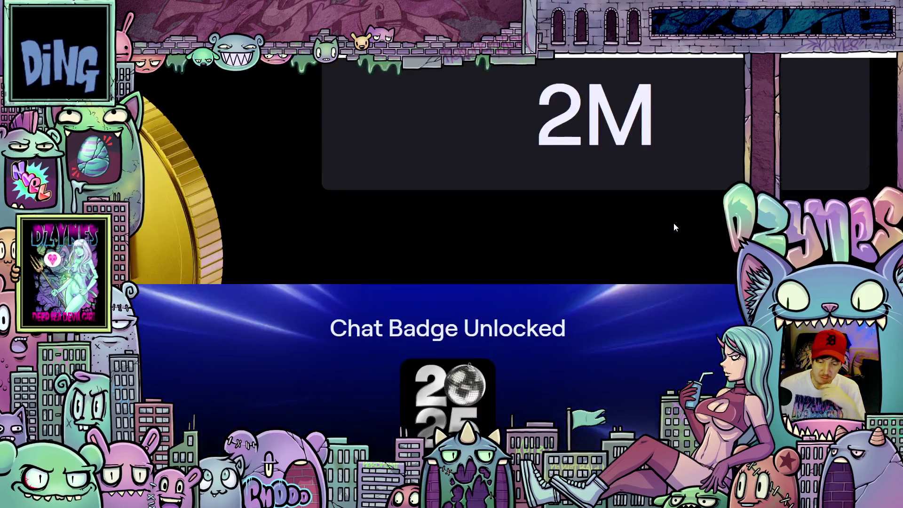
scroll(641, 191, down, 4)
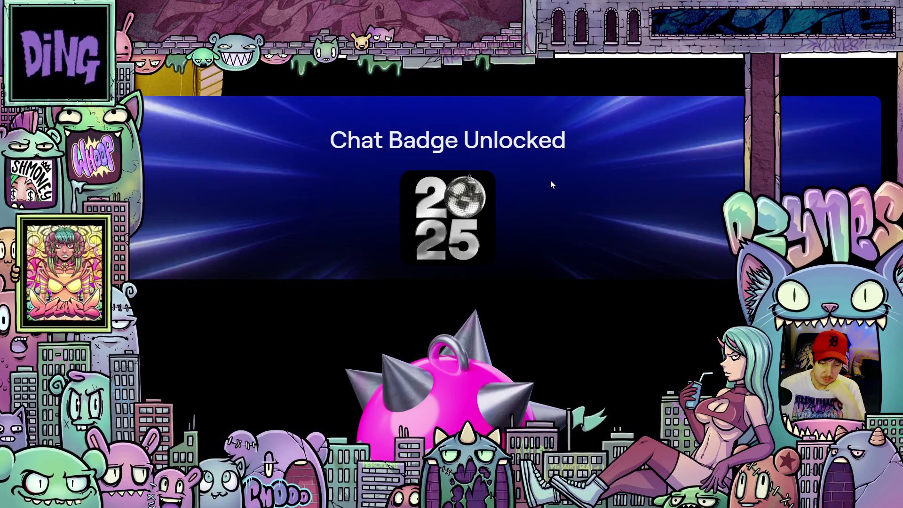
scroll(551, 181, down, 3)
scroll(550, 180, down, 10)
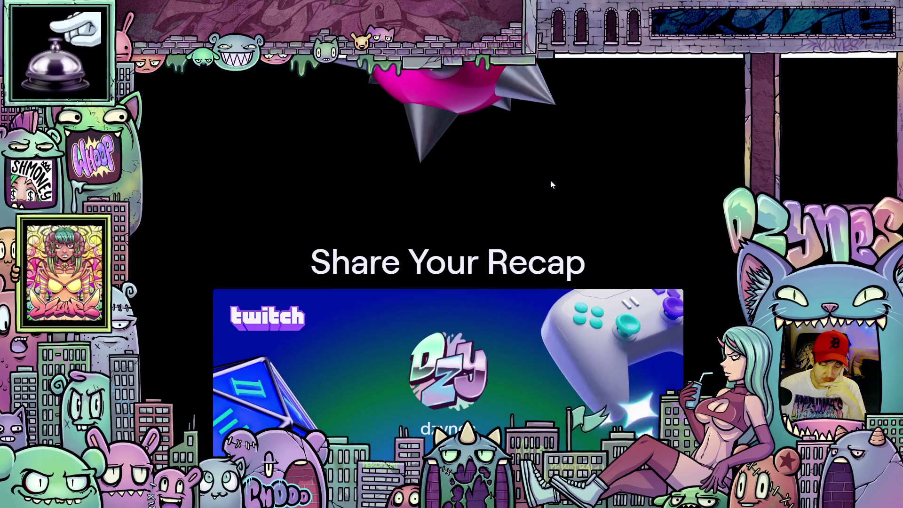
scroll(664, 168, down, 5)
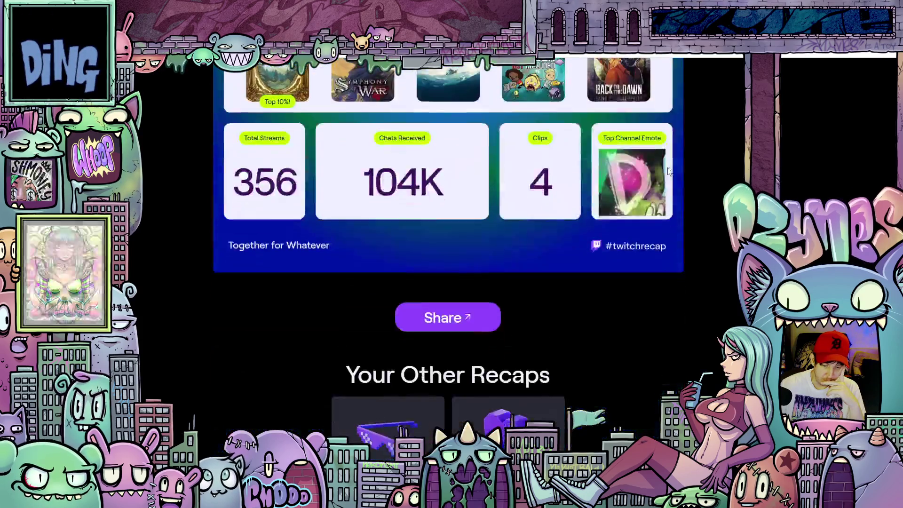
scroll(702, 263, up, 6)
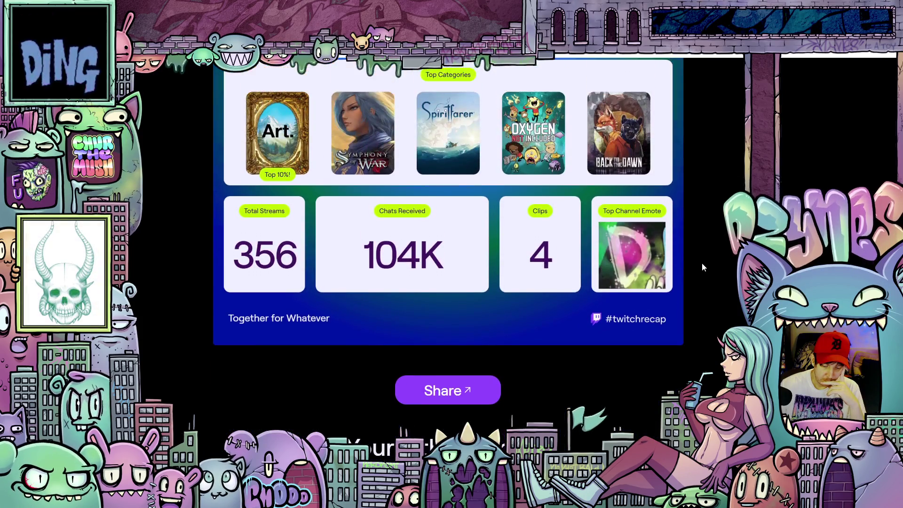
scroll(702, 264, down, 6)
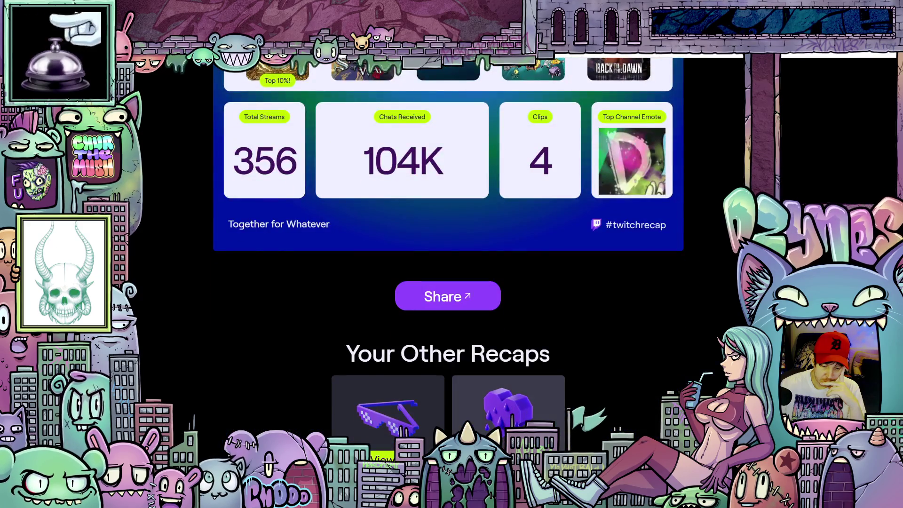
- Open the 2025 in 25 Clips community recap and scroll through its clips
click(508, 405)
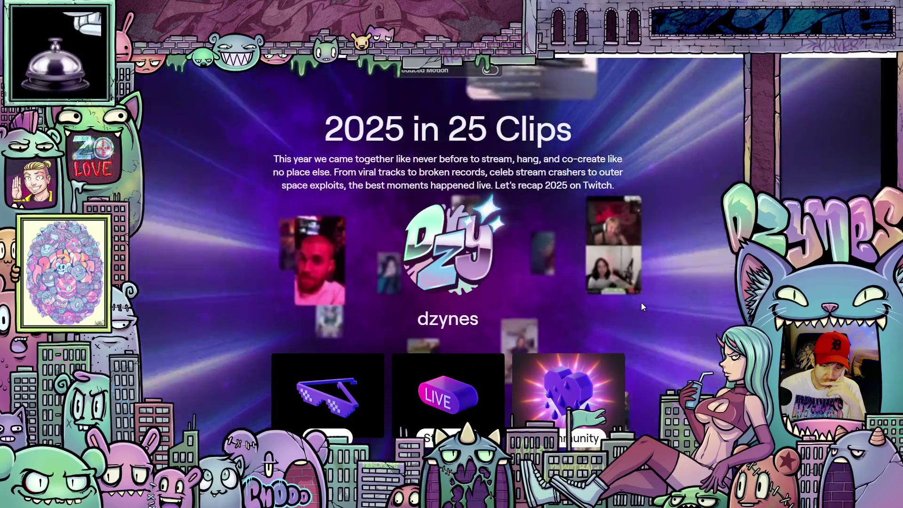
scroll(597, 297, down, 5)
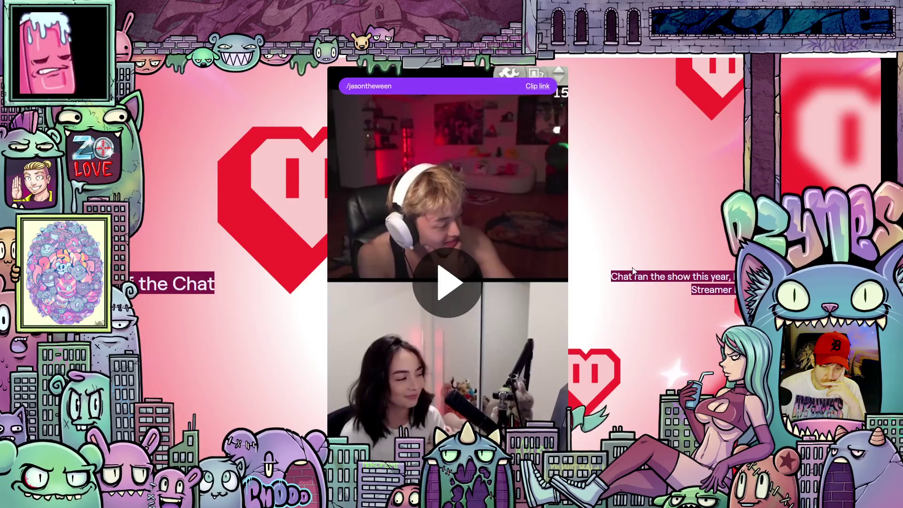
scroll(632, 267, down, 3)
scroll(632, 271, down, 3)
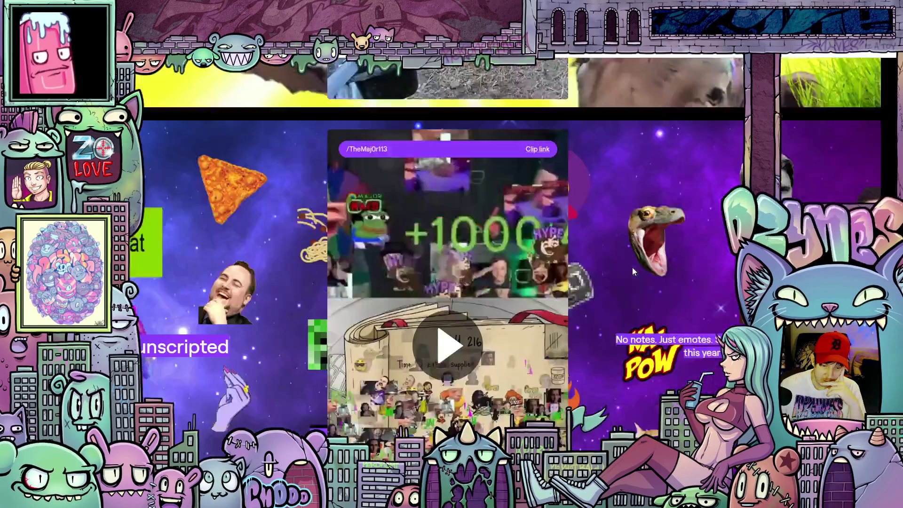
scroll(633, 272, down, 3)
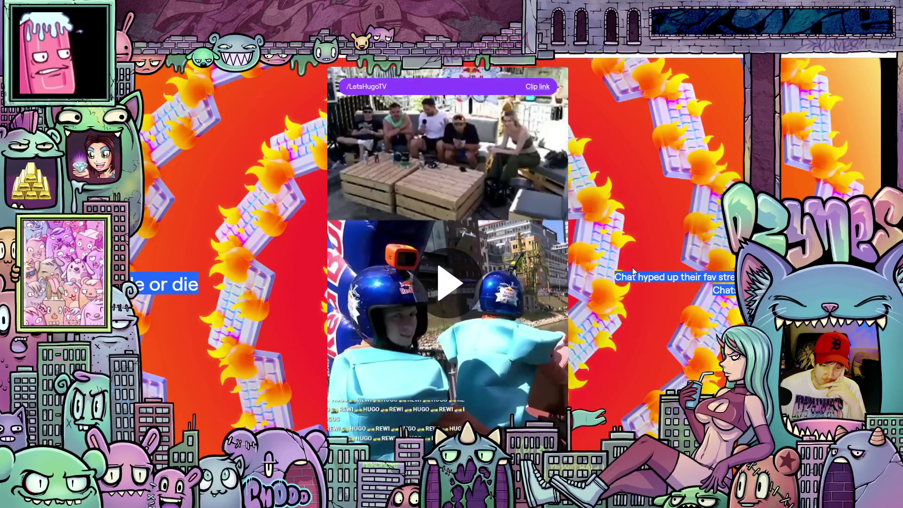
scroll(634, 272, down, 3)
scroll(633, 272, down, 3)
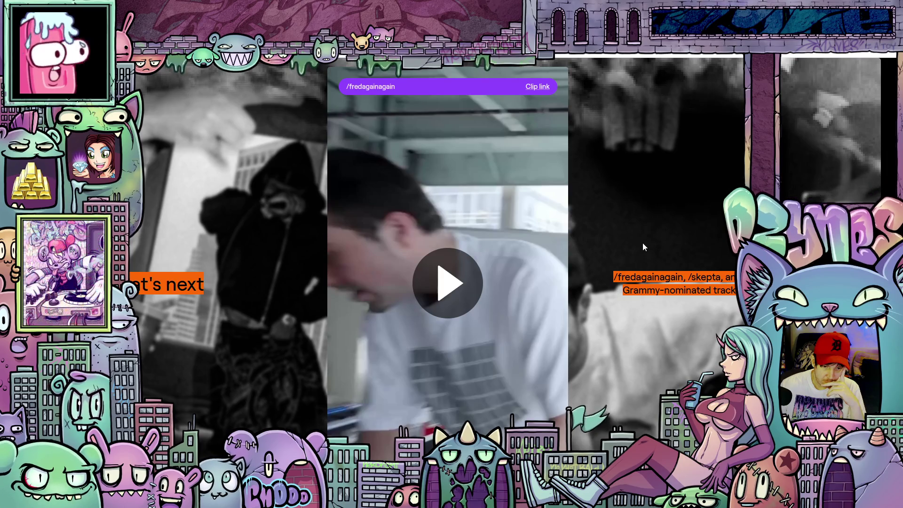
scroll(642, 239, down, 3)
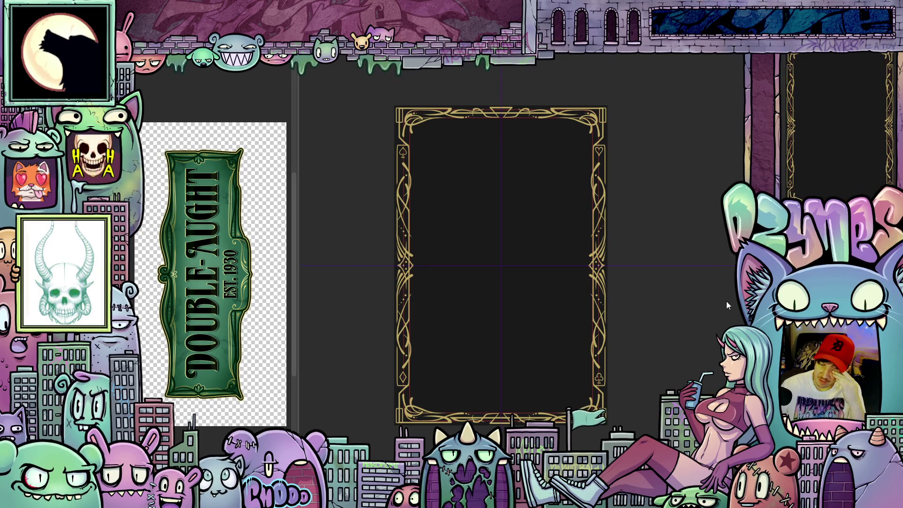
- Paint a light gold stroke on the right border's ornament, then zoom out and tilt the view
scroll(649, 300, up, 2)
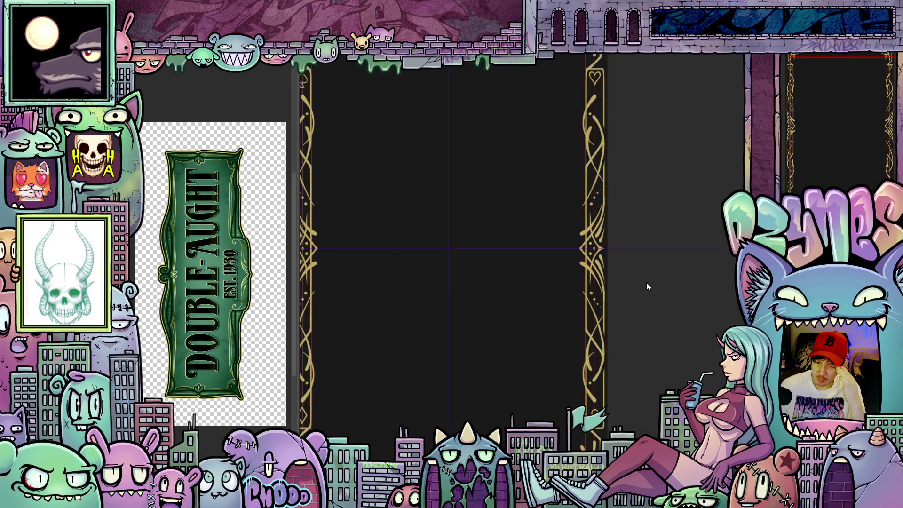
scroll(647, 284, up, 1)
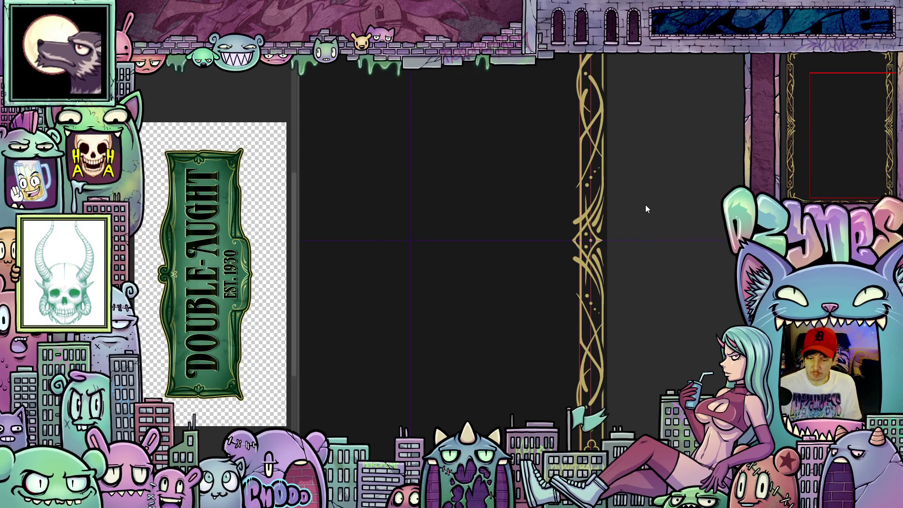
scroll(644, 208, down, 1)
scroll(618, 197, up, 2)
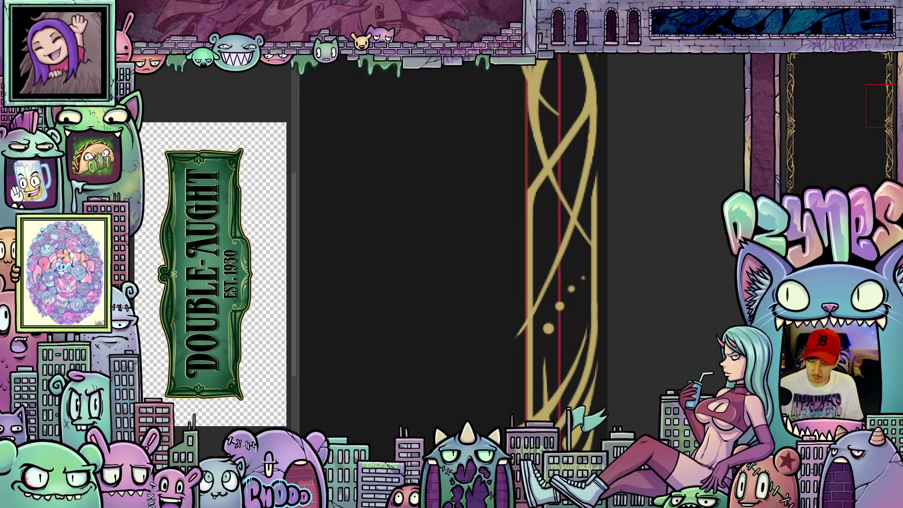
scroll(525, 311, up, 2)
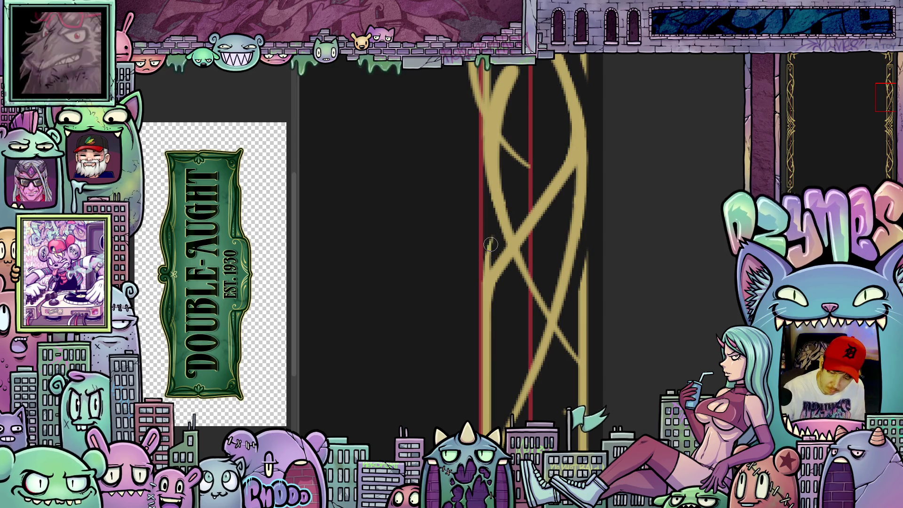
mouse_move(527, 185)
mouse_down()
mouse_move(500, 219)
mouse_move(489, 267)
mouse_up()
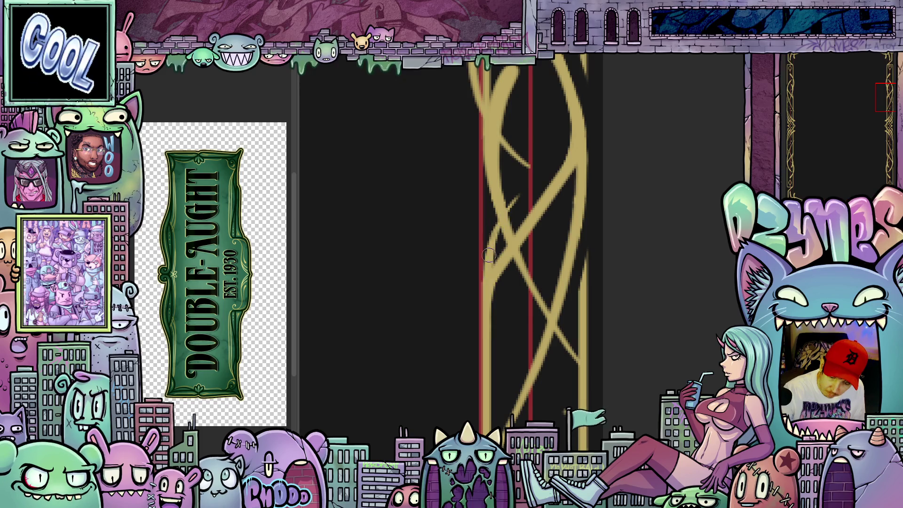
scroll(583, 235, down, 5)
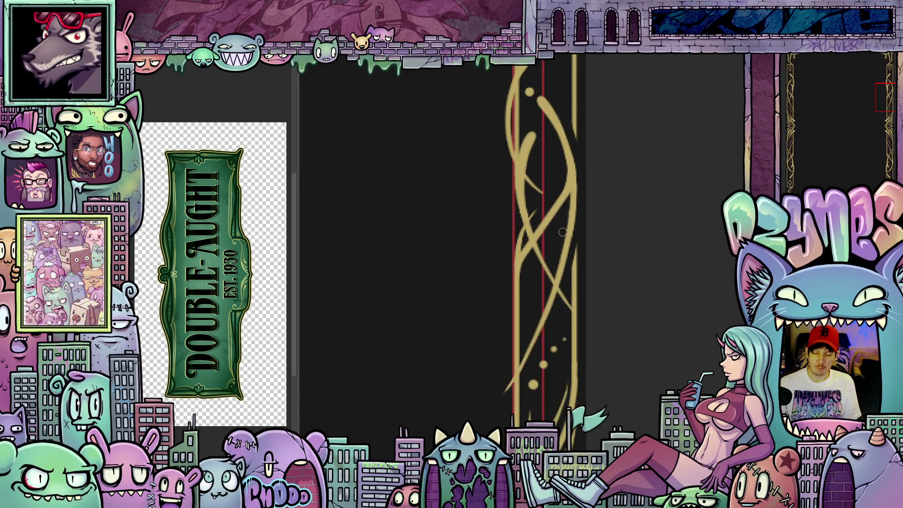
mouse_move(583, 235)
mouse_down()
mouse_move(579, 329)
mouse_move(556, 376)
mouse_move(534, 382)
mouse_move(649, 386)
mouse_move(644, 372)
mouse_move(683, 287)
mouse_up()
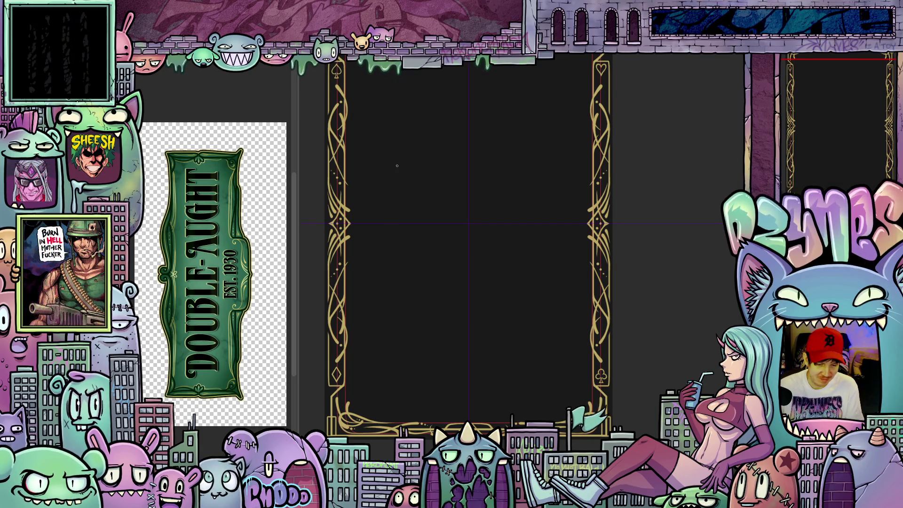
scroll(375, 204, up, 5)
mouse_move(375, 203)
mouse_down()
mouse_move(444, 245)
mouse_move(445, 309)
mouse_up()
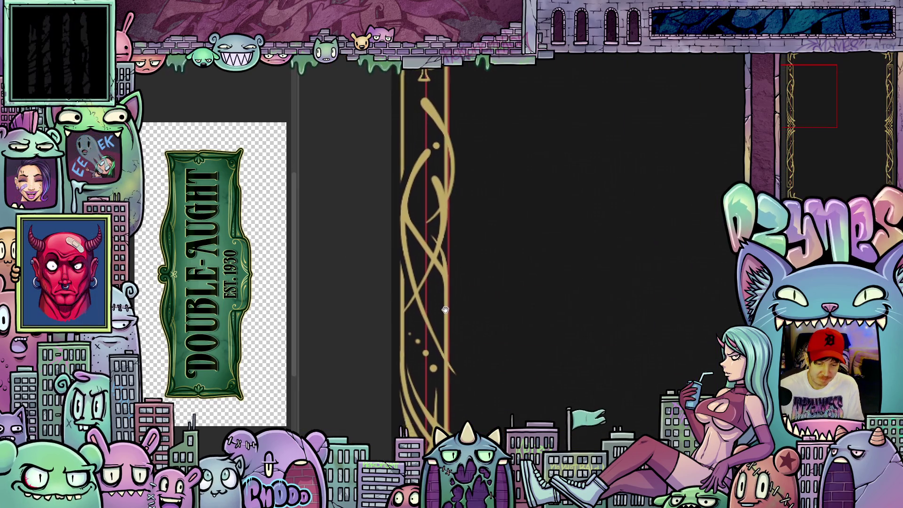
scroll(424, 212, up, 3)
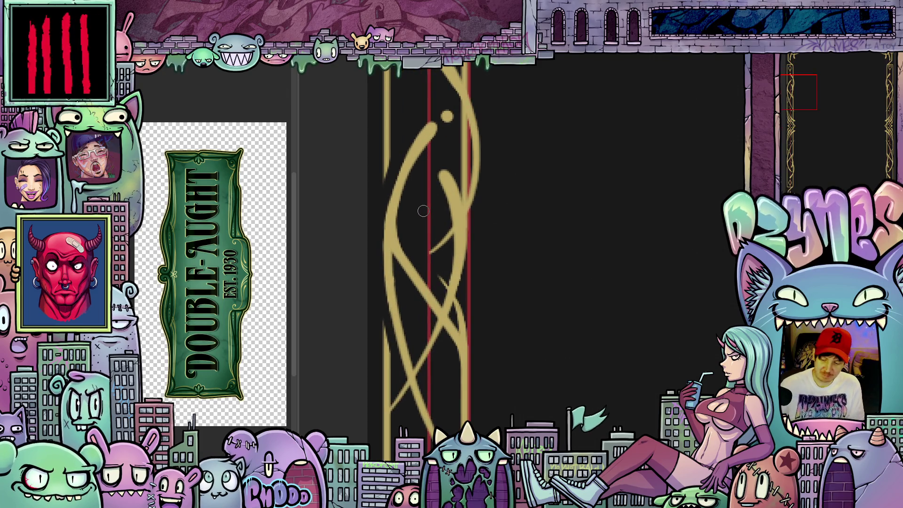
drag(470, 383, 511, 437)
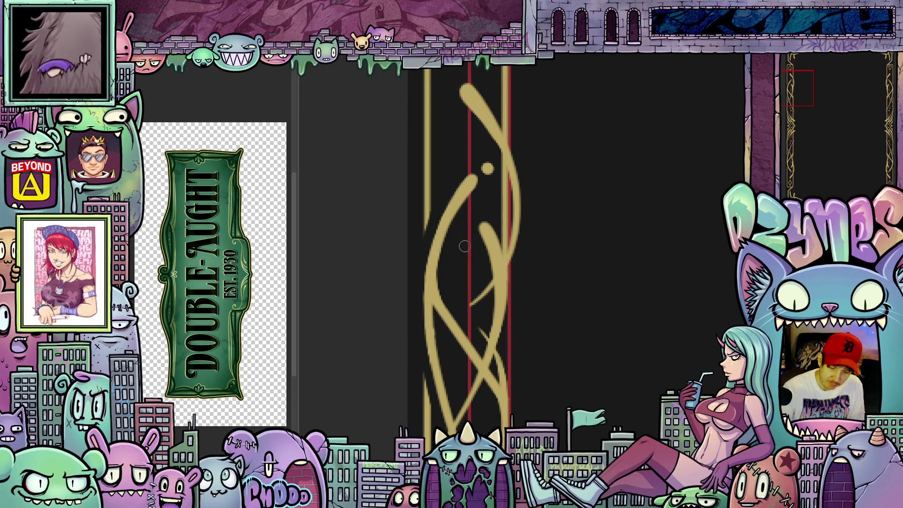
scroll(466, 254, down, 3)
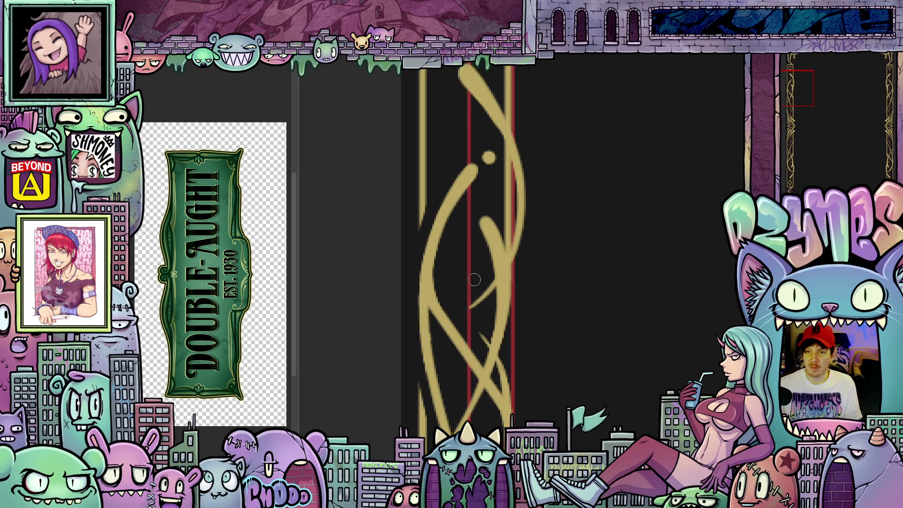
scroll(475, 280, down, 2)
drag(528, 292, 470, 262)
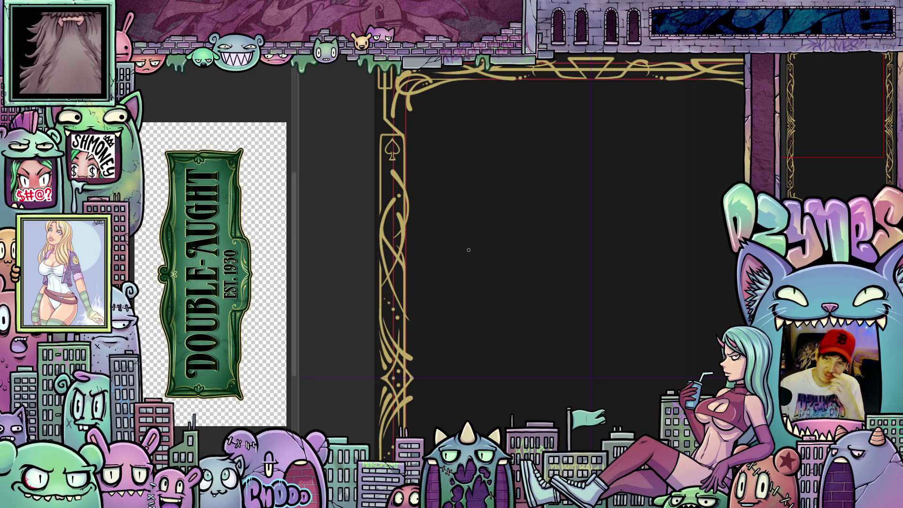
scroll(469, 269, down, 3)
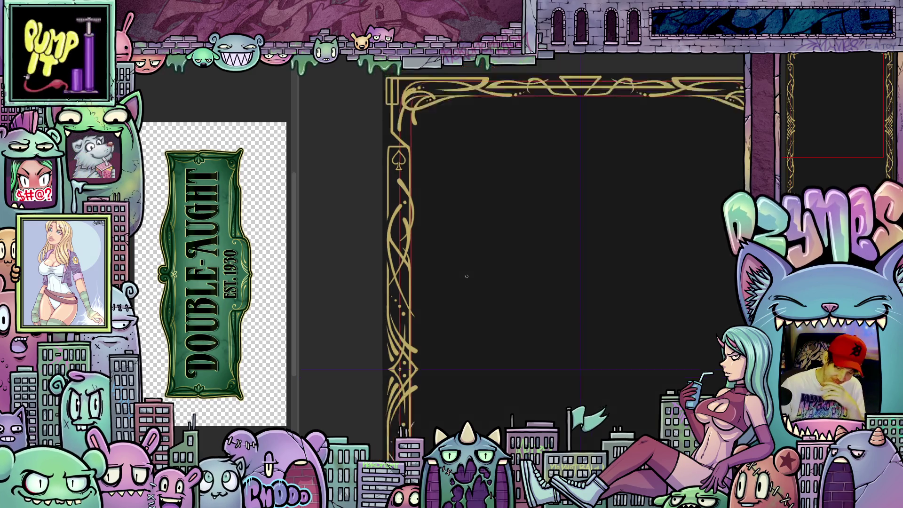
- Undo the stray gold dot on the card frame's right border
drag(567, 380, 506, 388)
scroll(566, 258, up, 6)
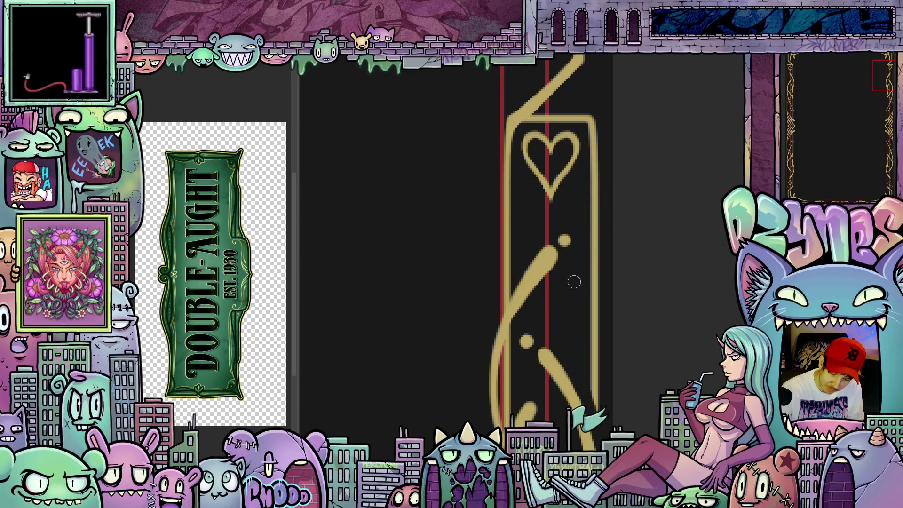
key(ctrl+z)
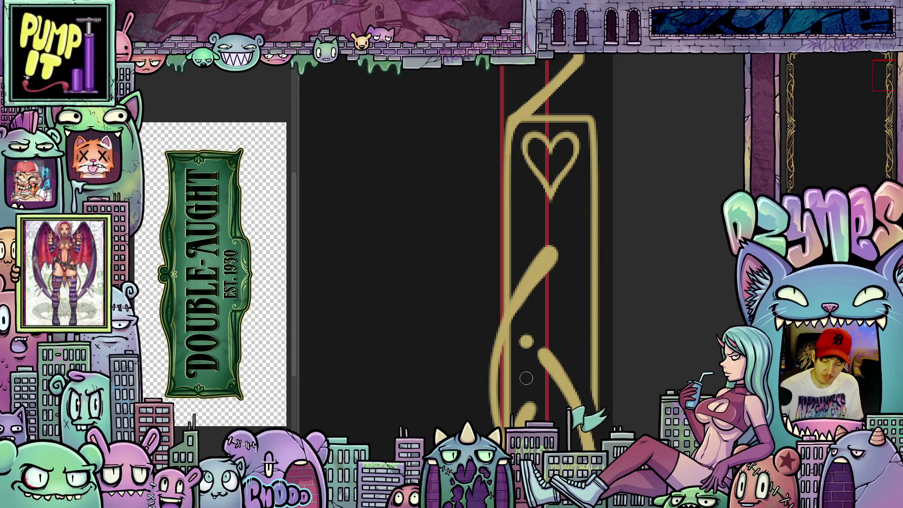
- Draw a new gold flourish below the heart ornament, then return the view upright and centred
mouse_move(677, 373)
mouse_down()
mouse_move(697, 341)
mouse_move(564, 267)
mouse_up()
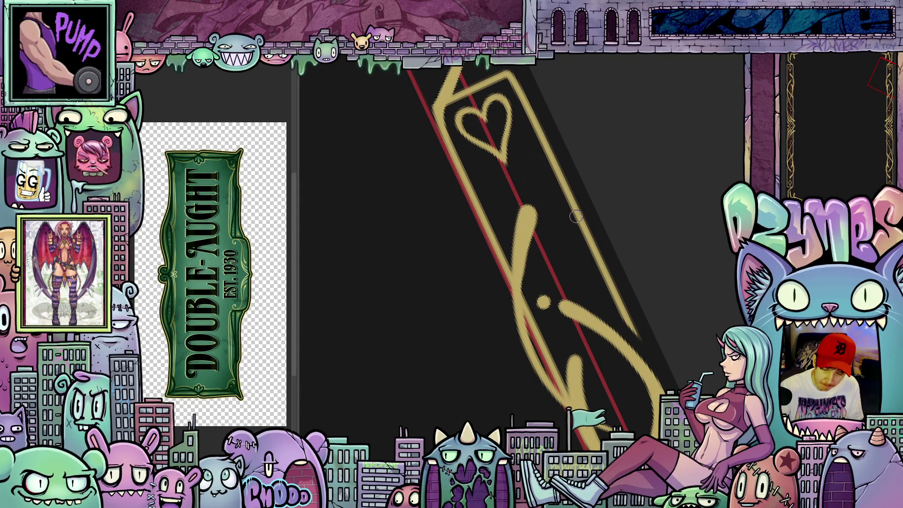
mouse_move(578, 214)
mouse_down()
mouse_move(550, 235)
mouse_move(527, 273)
mouse_up()
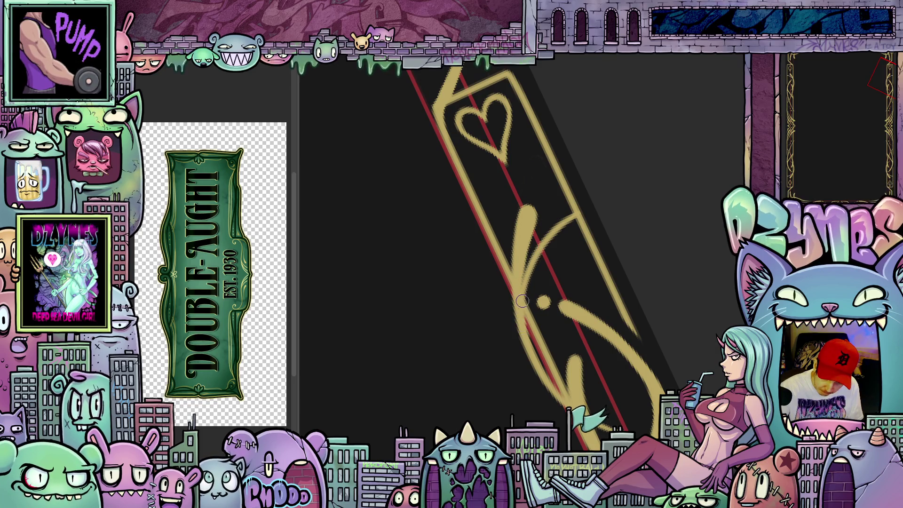
drag(596, 290, 664, 375)
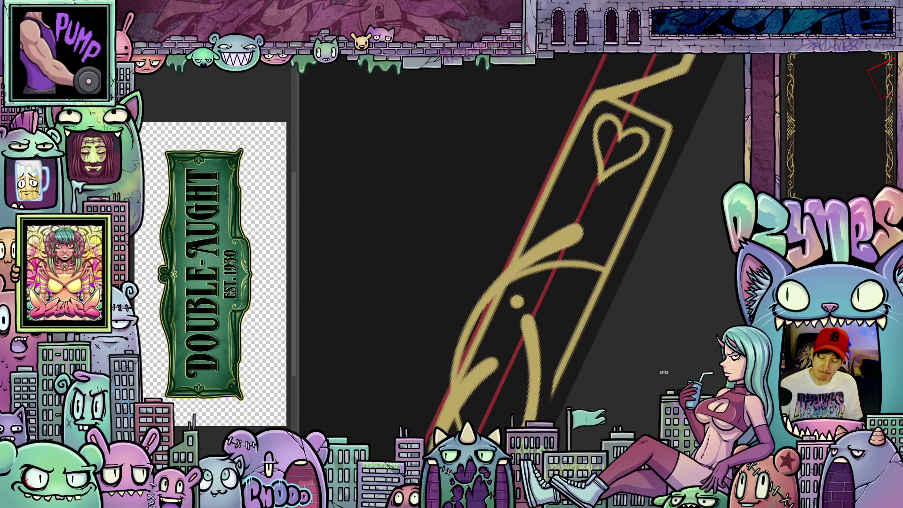
scroll(629, 389, down, 5)
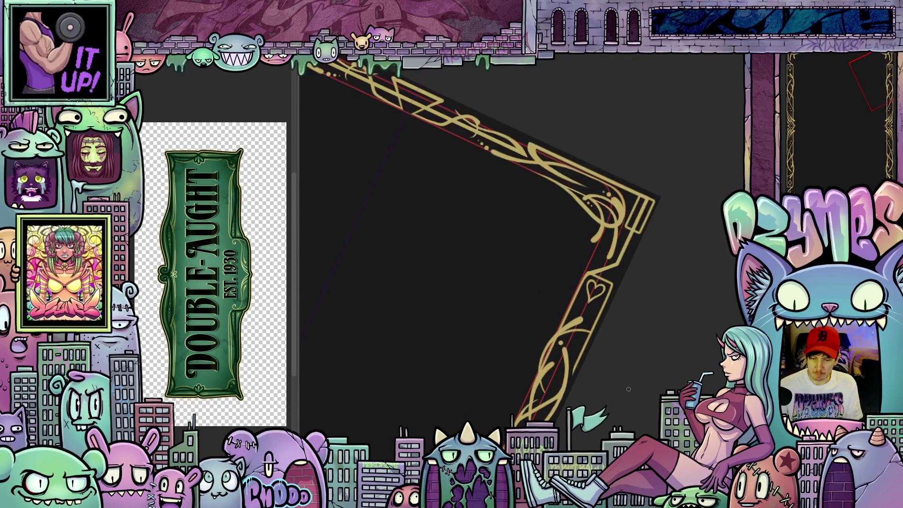
mouse_move(628, 388)
mouse_down()
mouse_move(652, 390)
mouse_move(664, 356)
mouse_up()
drag(649, 418, 624, 251)
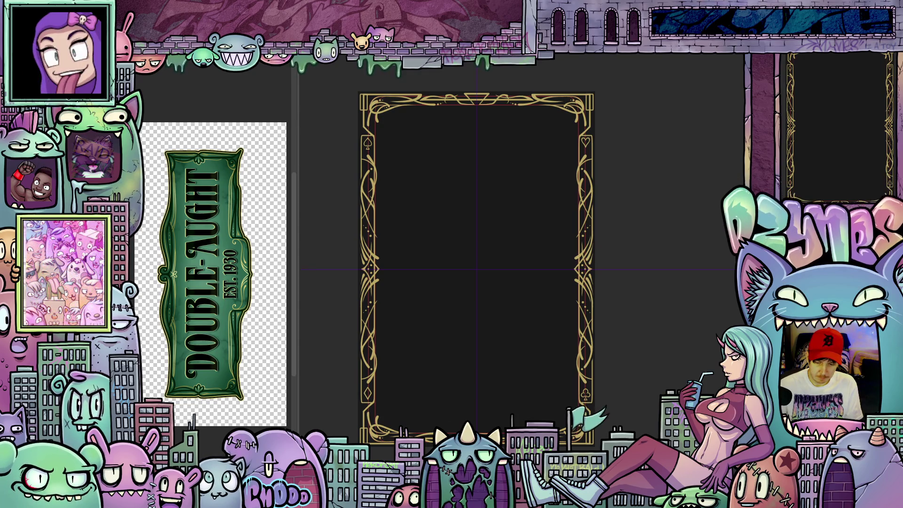
- Paint the club emblem's left lobe, right loop and stem solid gold, then view the whole frame
scroll(494, 411, up, 5)
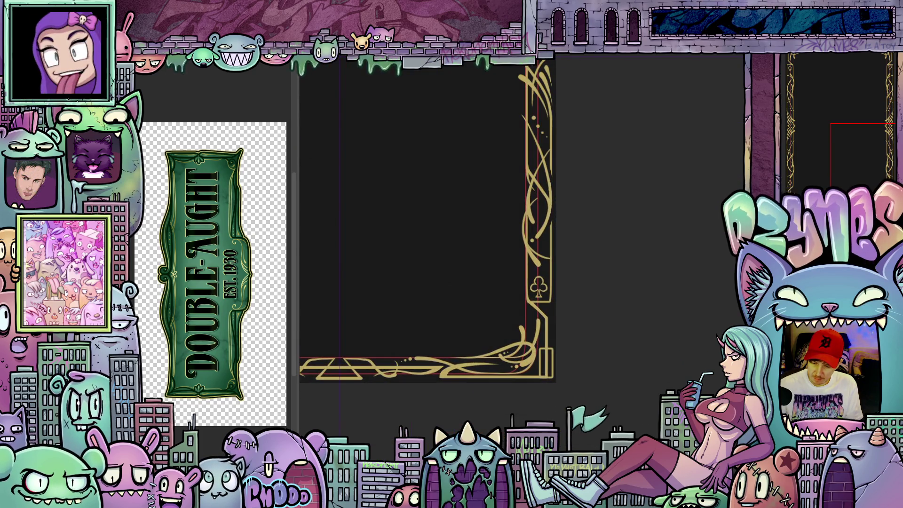
scroll(536, 287, up, 5)
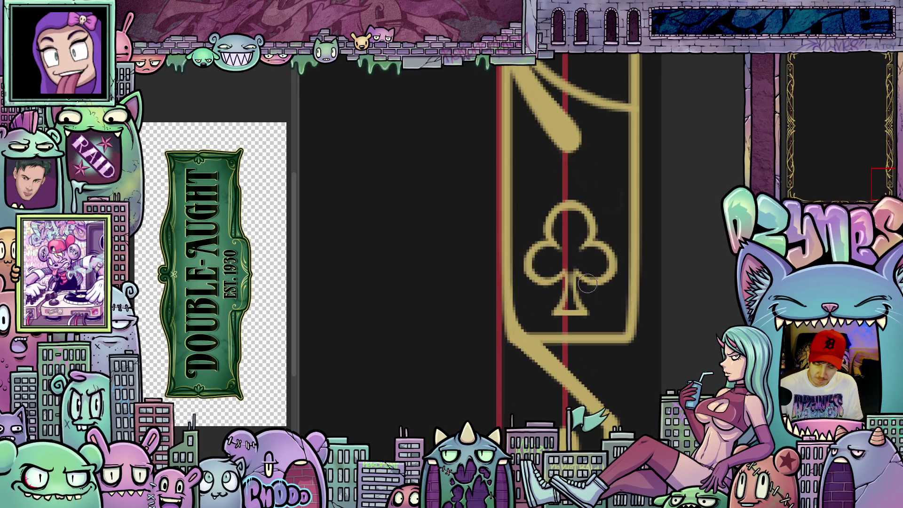
drag(584, 280, 548, 290)
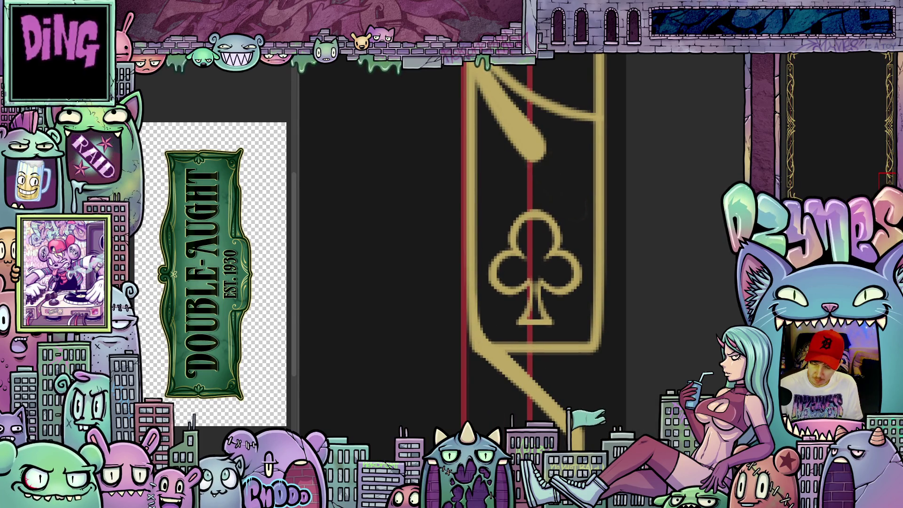
scroll(603, 319, up, 1)
mouse_move(489, 262)
mouse_down()
mouse_move(515, 254)
mouse_move(501, 277)
mouse_move(516, 225)
mouse_move(503, 209)
mouse_move(531, 221)
mouse_move(522, 209)
mouse_up()
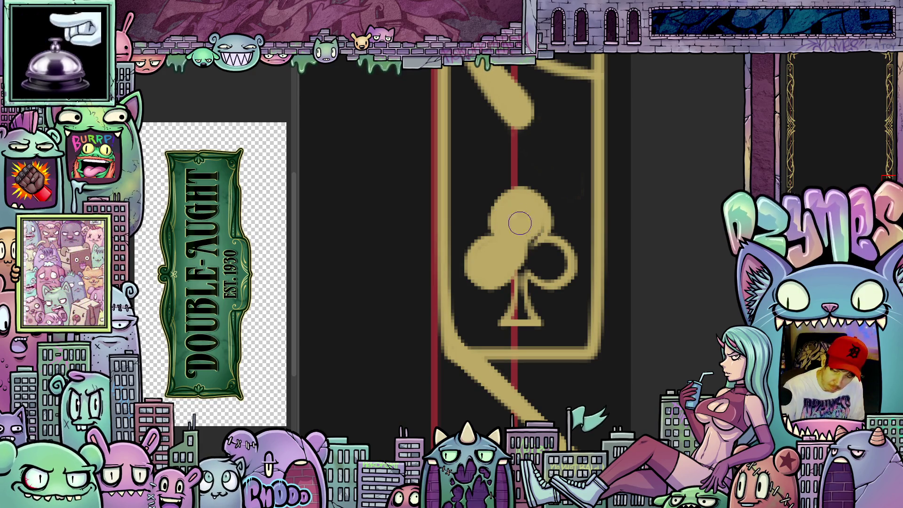
mouse_move(526, 254)
mouse_down()
mouse_move(546, 274)
mouse_move(543, 253)
mouse_up()
mouse_move(522, 312)
mouse_down()
mouse_move(521, 282)
mouse_move(521, 309)
mouse_move(528, 299)
mouse_up()
scroll(538, 301, down, 6)
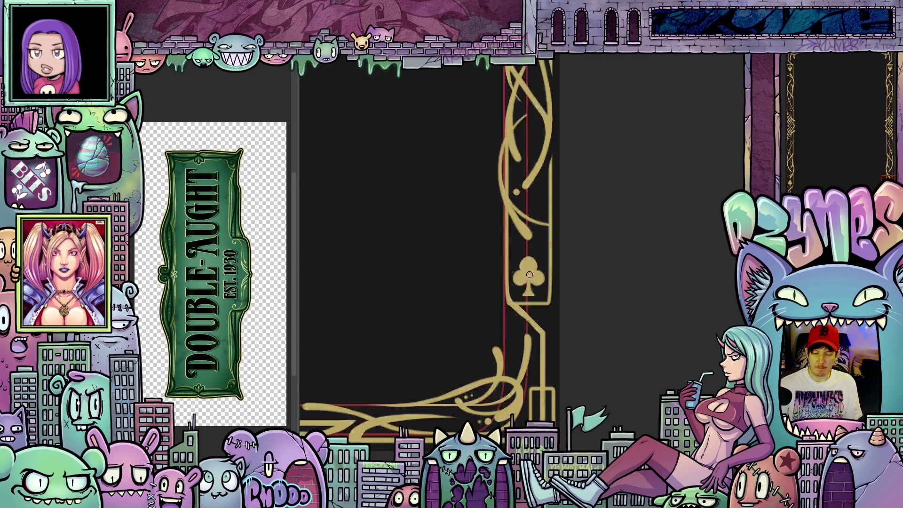
mouse_move(470, 306)
mouse_down()
mouse_move(611, 308)
mouse_move(596, 318)
mouse_up()
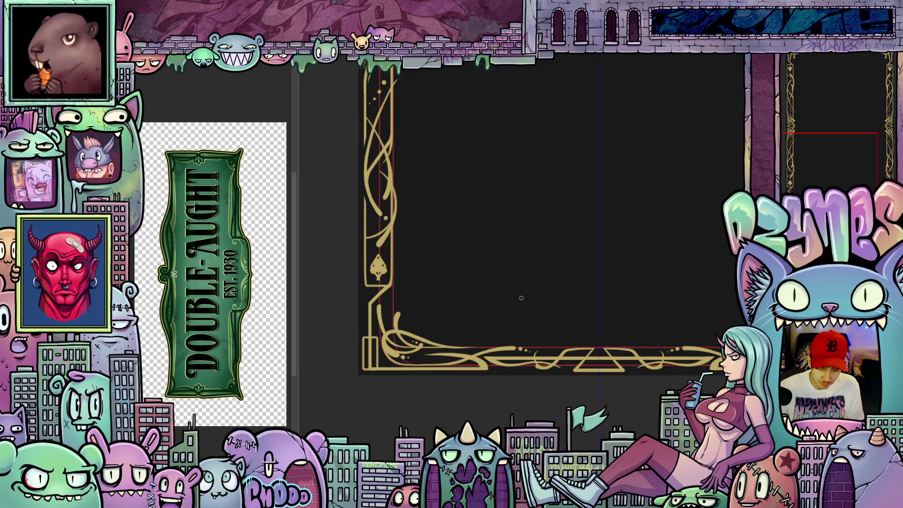
- Select the spade emblem on the left border and replace it with a diamond
scroll(553, 288, right, 10)
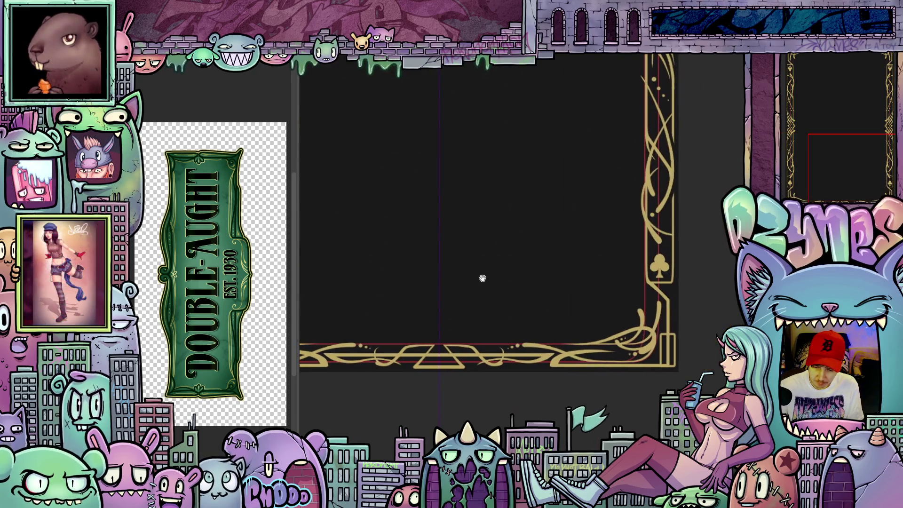
scroll(631, 278, up, 2)
scroll(649, 283, up, 3)
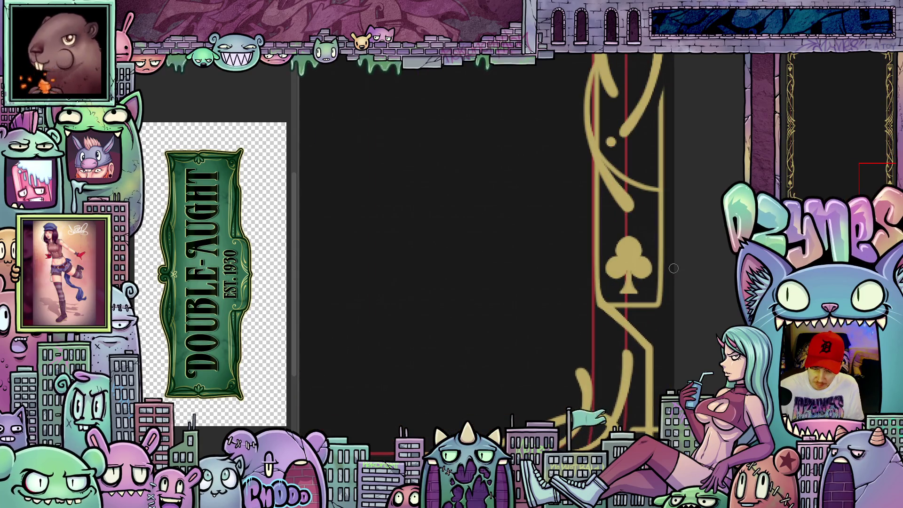
scroll(658, 266, up, 4)
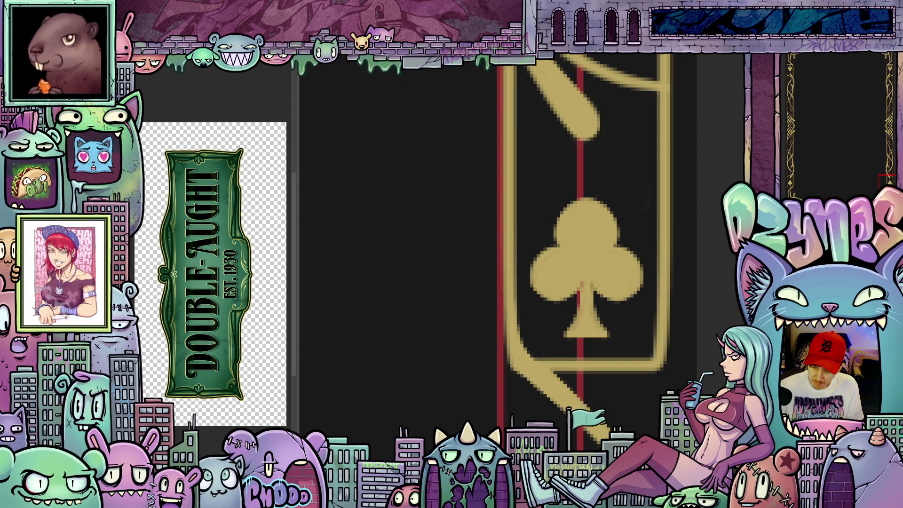
scroll(444, 276, down, 2)
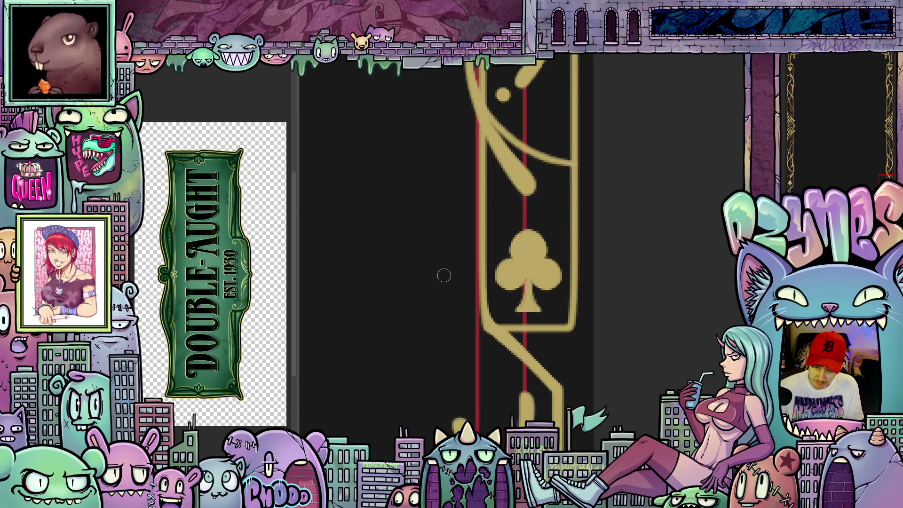
scroll(444, 275, down, 2)
drag(397, 302, 712, 297)
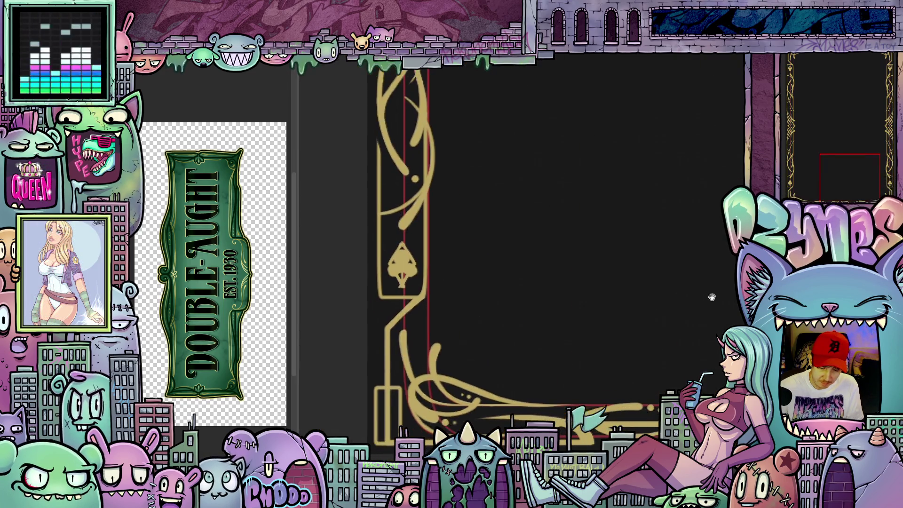
scroll(411, 247, up, 2)
mouse_move(402, 217)
mouse_down()
mouse_move(367, 294)
mouse_move(452, 246)
mouse_move(405, 218)
mouse_up()
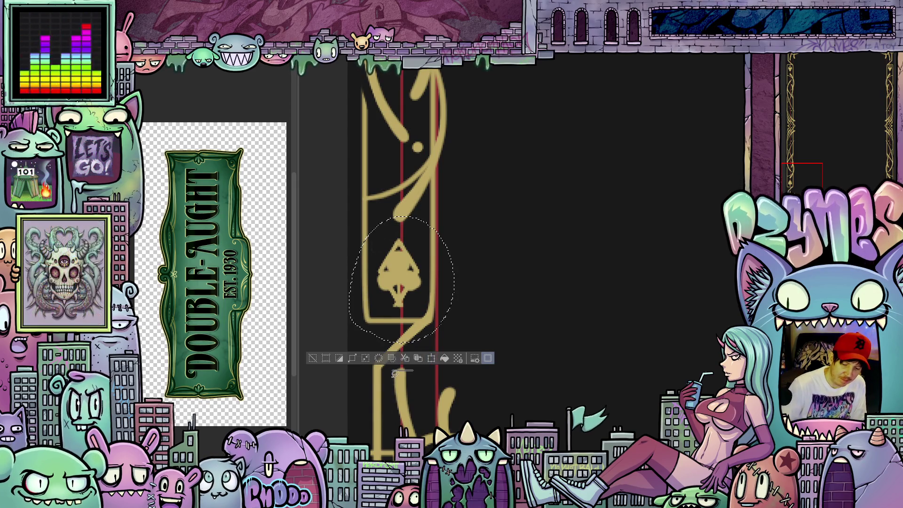
click(377, 356)
- Deselect with Ctrl+D and fill the diamond's interior with gold
mouse_move(574, 155)
mouse_down()
mouse_move(603, 234)
mouse_move(651, 202)
mouse_up()
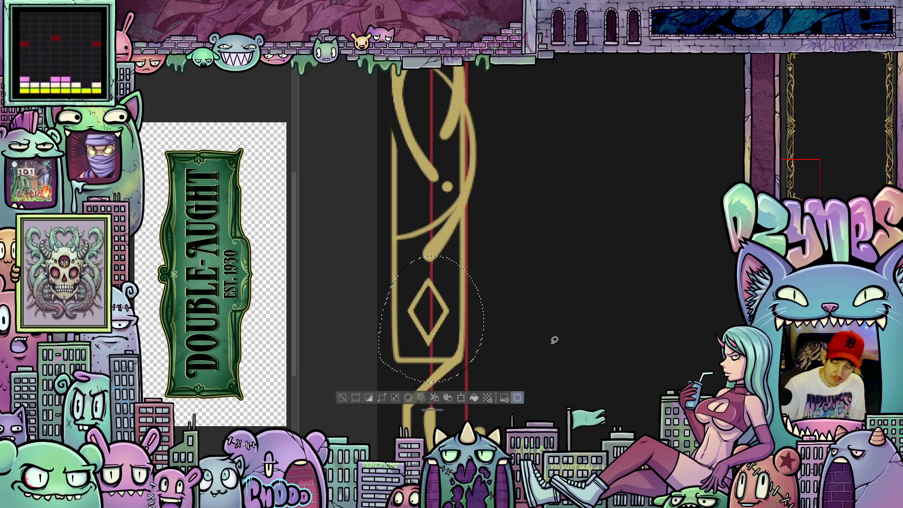
key(ctrl+d)
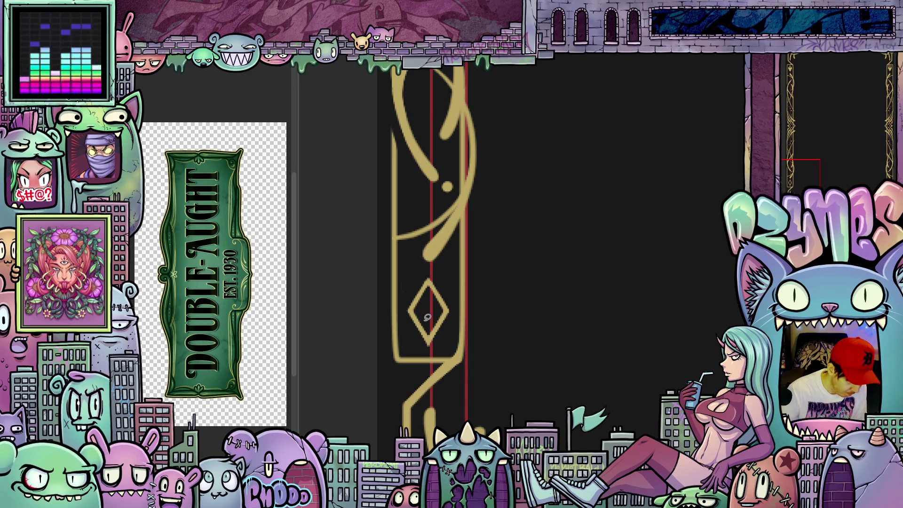
mouse_move(422, 315)
mouse_down()
mouse_move(427, 328)
mouse_move(437, 315)
mouse_move(428, 301)
mouse_move(441, 312)
mouse_up()
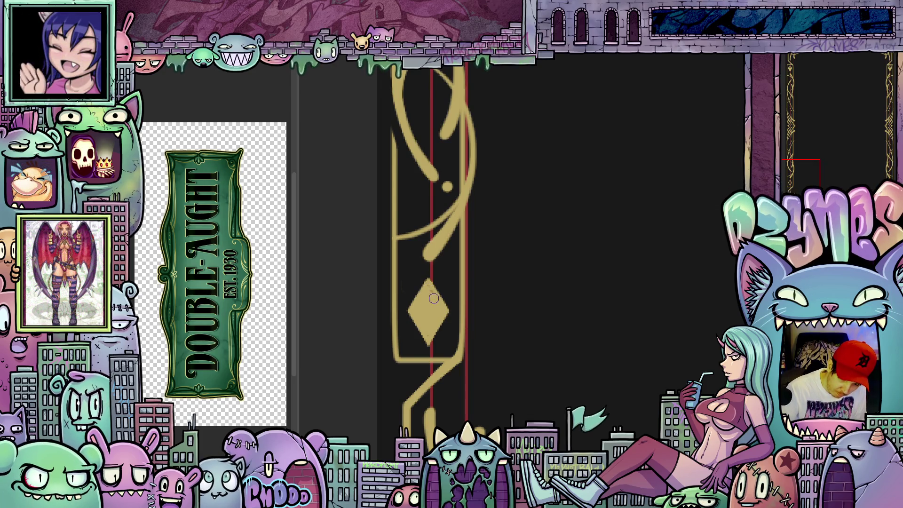
mouse_move(544, 355)
mouse_down()
mouse_move(563, 418)
mouse_move(619, 359)
mouse_move(615, 382)
mouse_move(639, 370)
mouse_move(518, 252)
mouse_move(488, 232)
mouse_move(442, 239)
mouse_move(410, 197)
mouse_move(455, 309)
mouse_move(411, 205)
mouse_move(422, 266)
mouse_up()
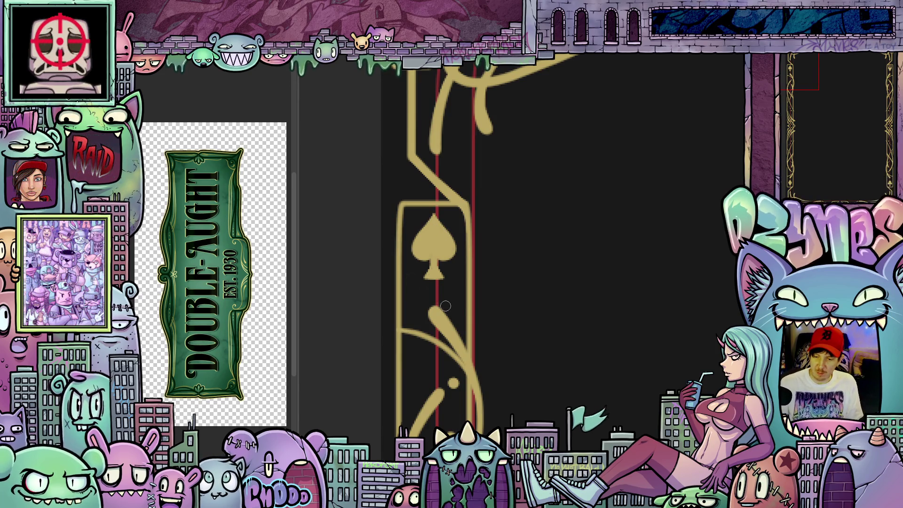
mouse_move(509, 310)
mouse_down()
mouse_move(546, 276)
mouse_move(590, 323)
mouse_move(543, 314)
mouse_move(490, 383)
mouse_up()
scroll(543, 314, down, 1)
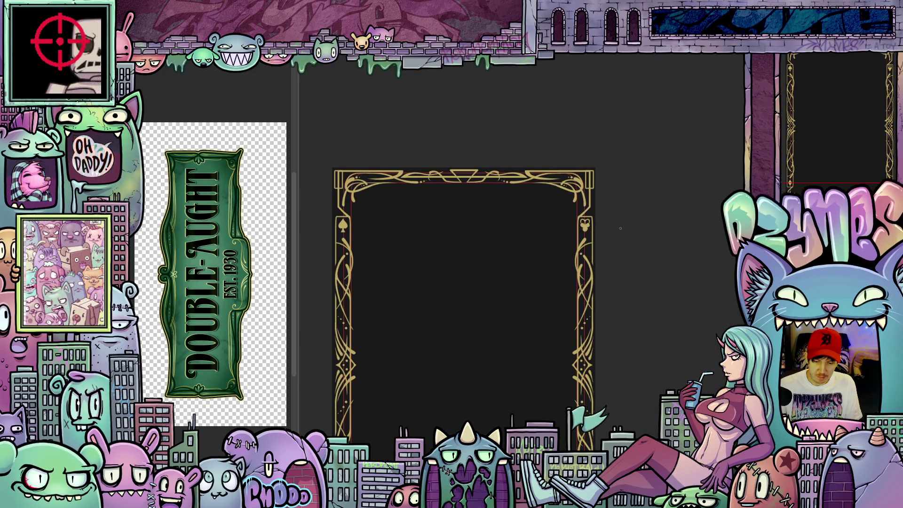
scroll(599, 212, up, 5)
scroll(599, 212, up, 2)
mouse_move(548, 234)
mouse_down()
mouse_move(532, 231)
mouse_move(541, 263)
mouse_move(551, 211)
mouse_move(557, 253)
mouse_move(571, 224)
mouse_up()
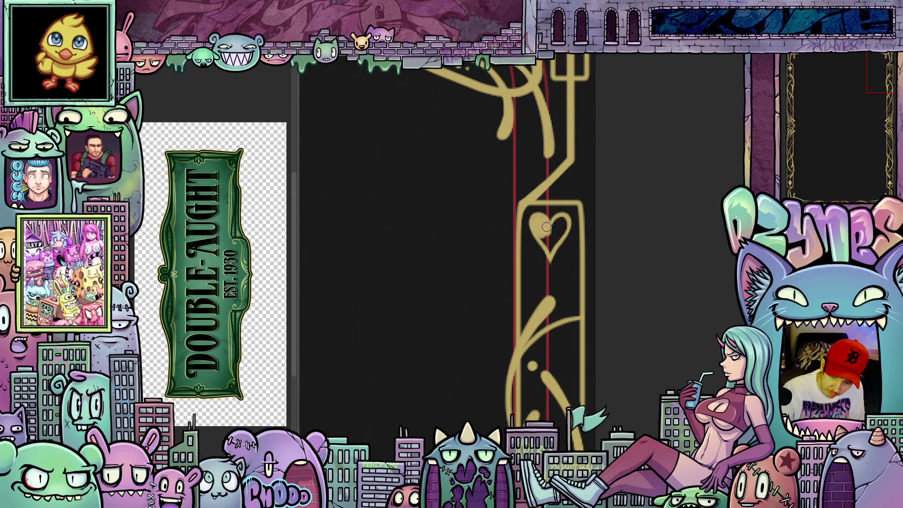
drag(549, 250, 557, 226)
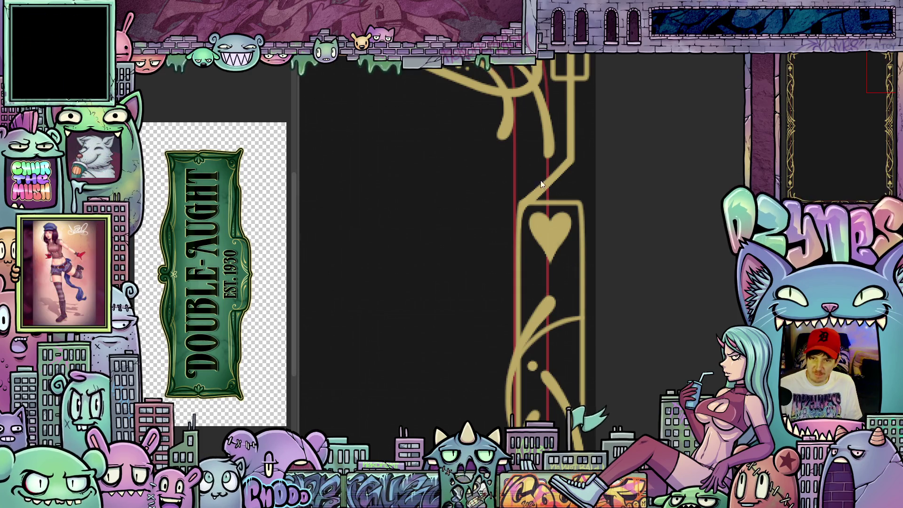
scroll(642, 244, down, 5)
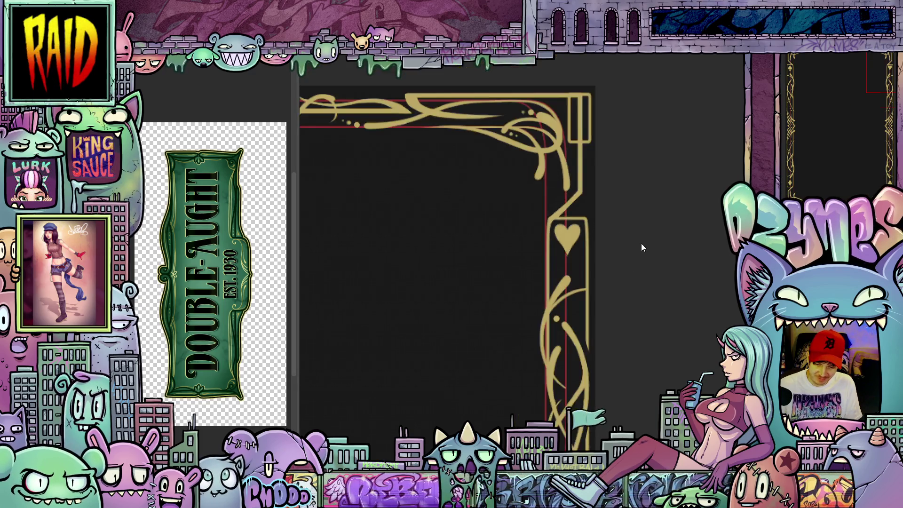
mouse_move(624, 312)
mouse_down()
mouse_move(610, 262)
mouse_move(611, 271)
mouse_up()
scroll(585, 191, up, 1)
scroll(585, 191, up, 3)
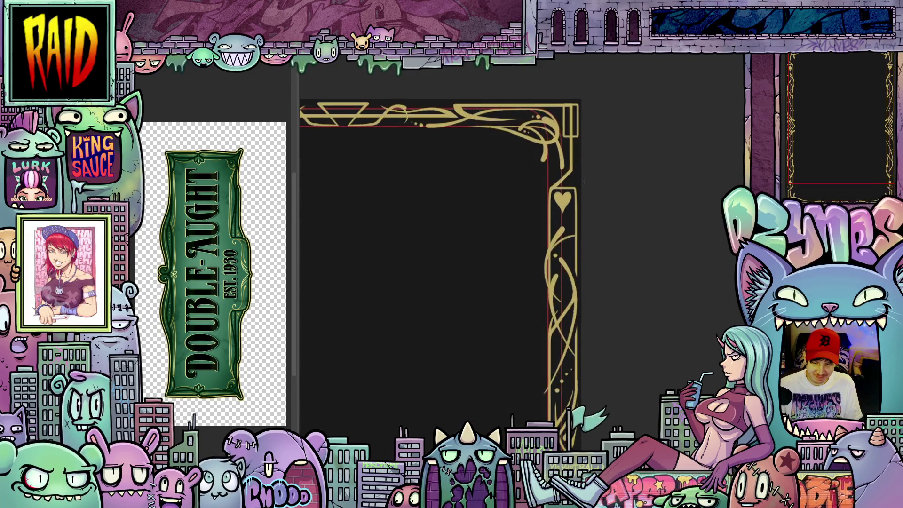
scroll(593, 214, down, 2)
scroll(593, 214, down, 1)
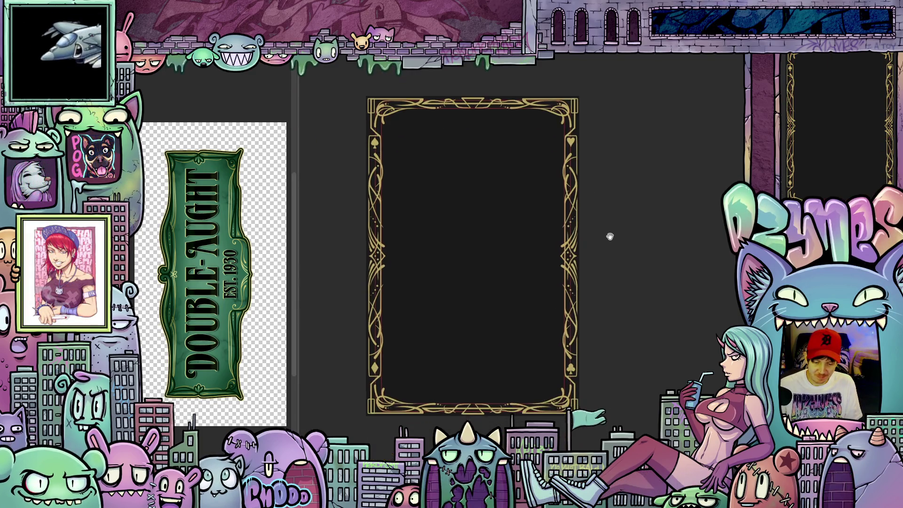
drag(609, 244, 610, 274)
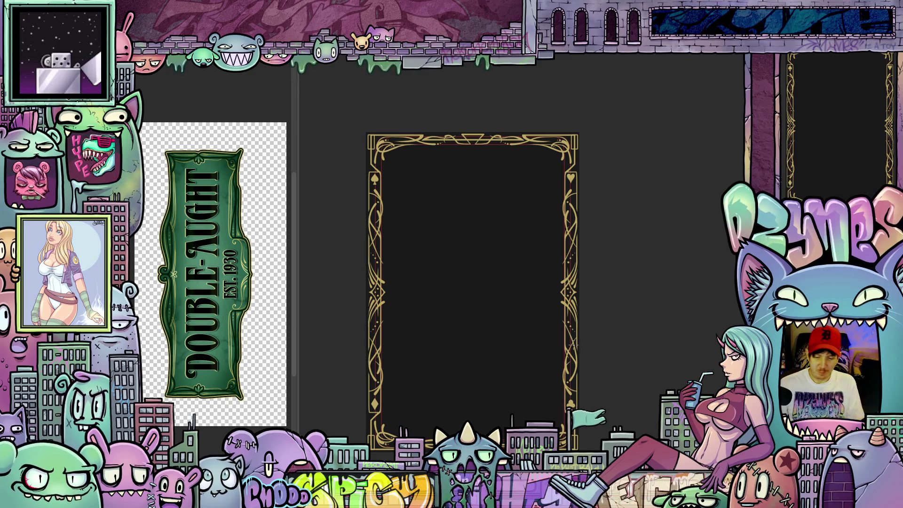
scroll(390, 347, up, 3)
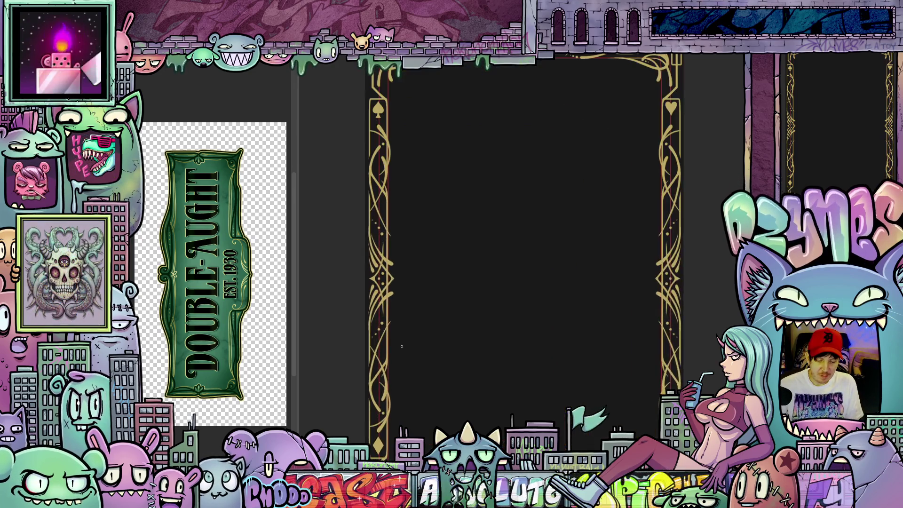
scroll(390, 347, up, 4)
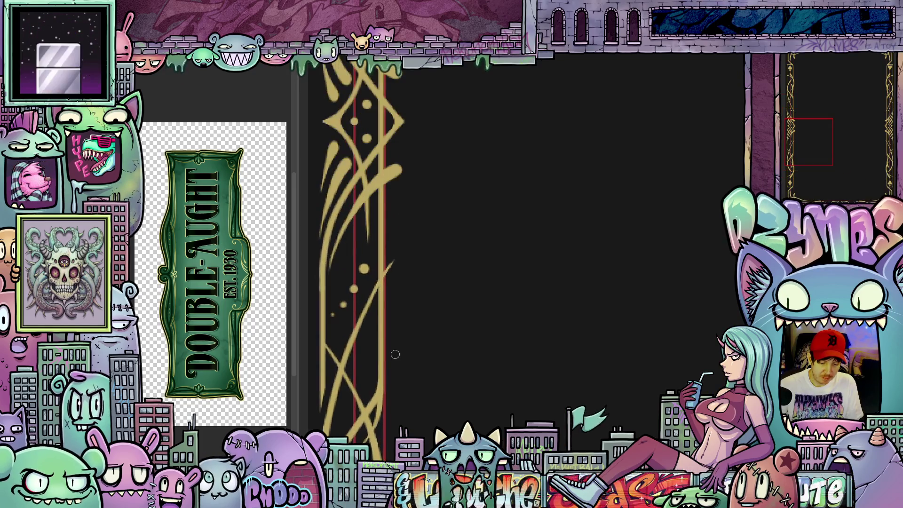
drag(371, 387, 446, 384)
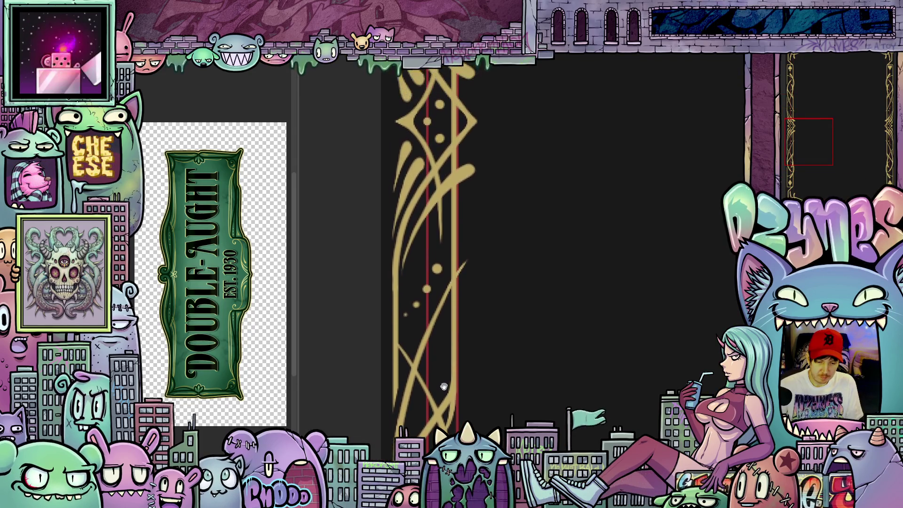
scroll(503, 288, down, 5)
mouse_move(560, 284)
mouse_down()
mouse_move(504, 312)
mouse_move(489, 338)
mouse_move(466, 318)
mouse_move(476, 337)
mouse_move(466, 358)
mouse_move(467, 276)
mouse_up()
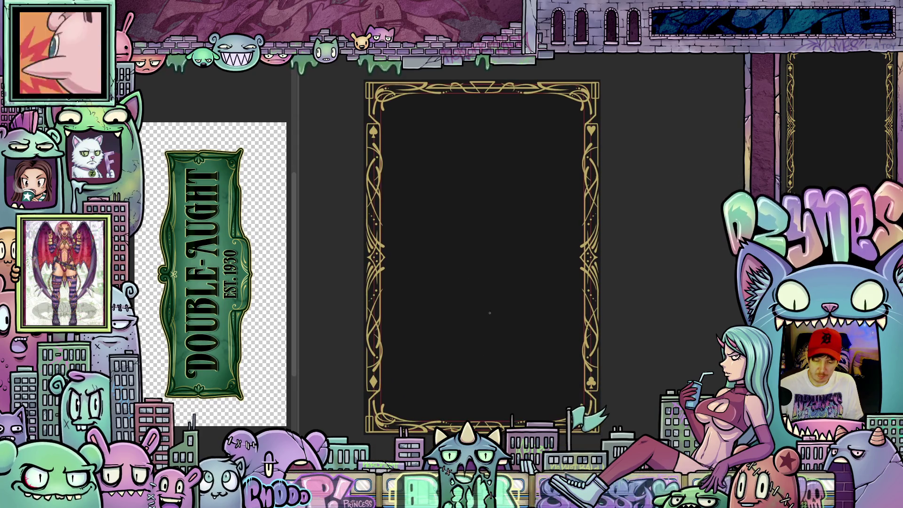
scroll(495, 322, down, 2)
scroll(480, 329, down, 1)
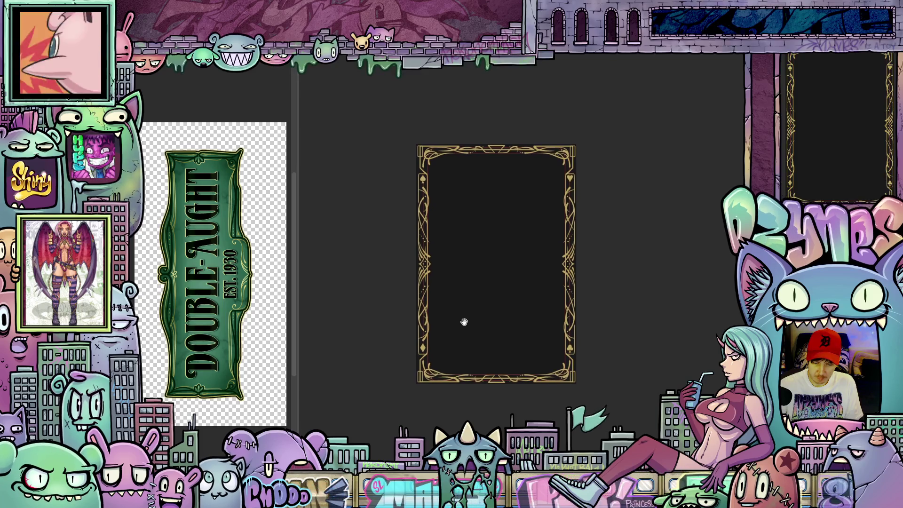
scroll(462, 318, up, 3)
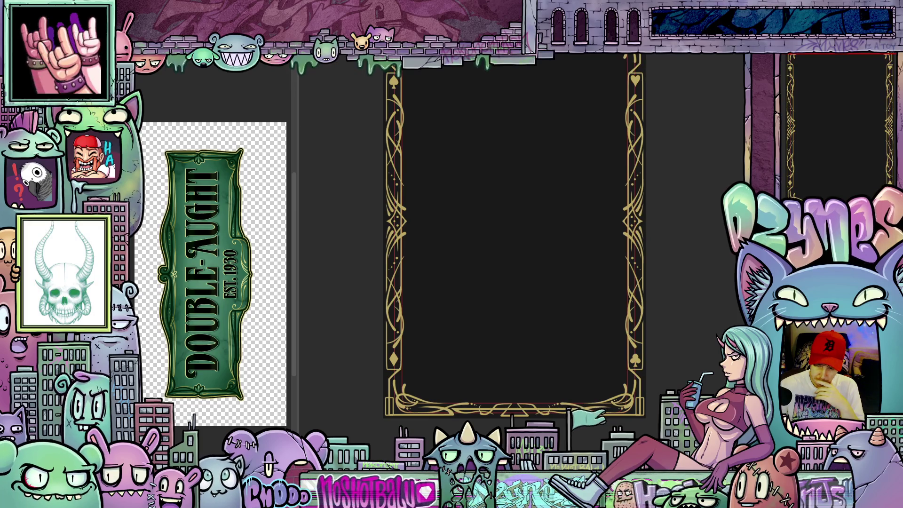
- Set the drawing colour to the frame's gold, BDA863, by sampling the card frame
click(343, 304)
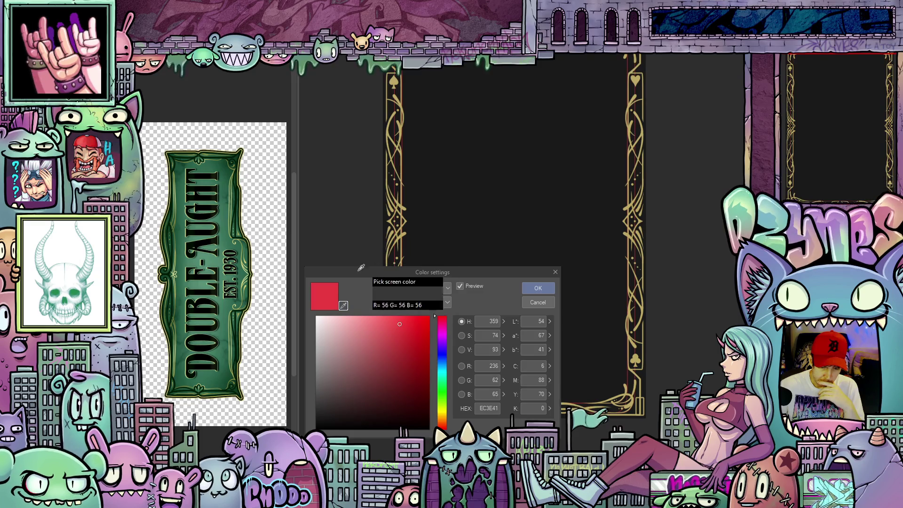
click(394, 229)
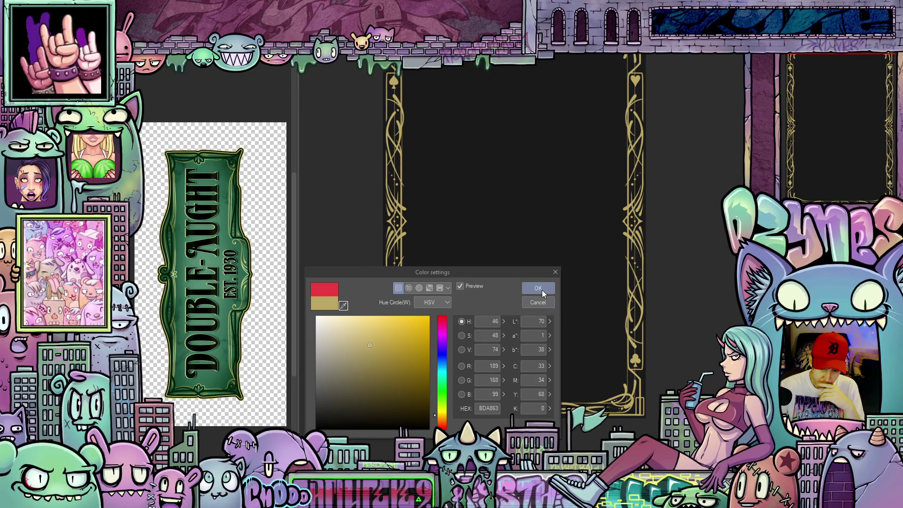
click(542, 291)
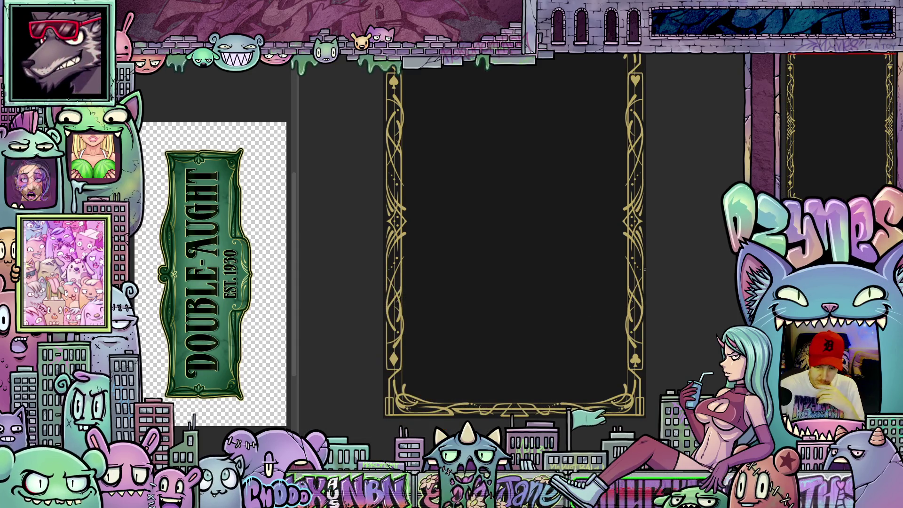
- Show centre guides across the card and draw the inner rounded gold line inside the frame
scroll(652, 256, up, 1)
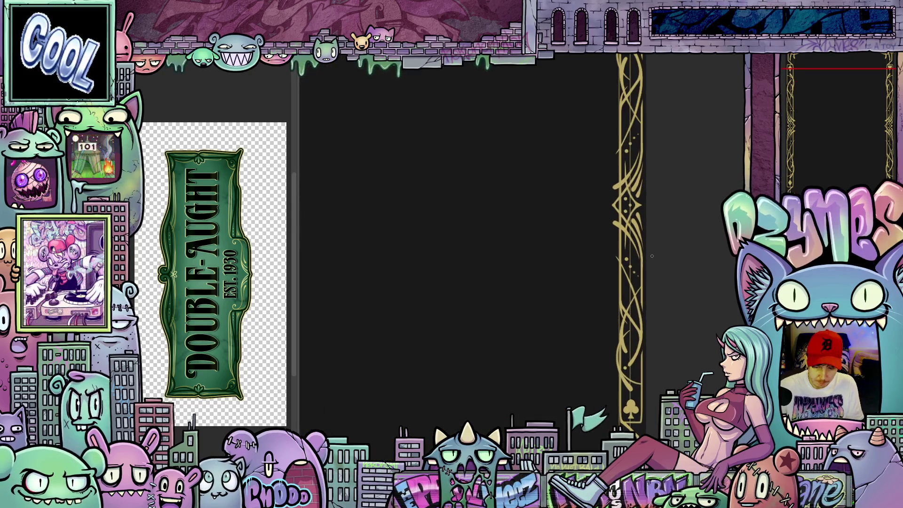
scroll(652, 256, down, 2)
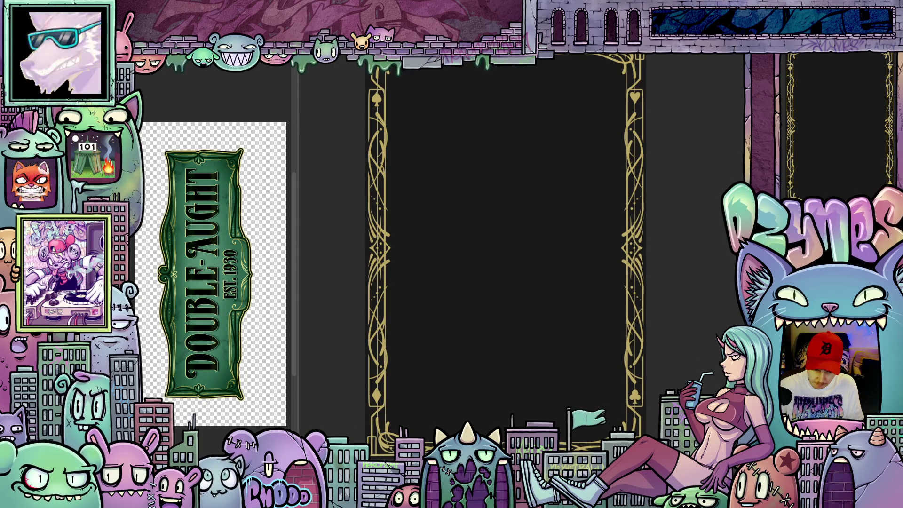
scroll(674, 366, down, 3)
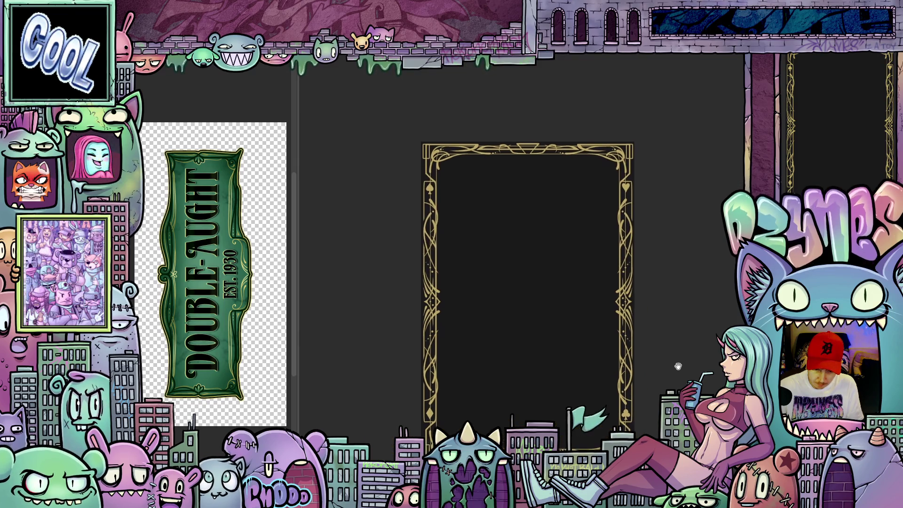
drag(674, 367, 675, 358)
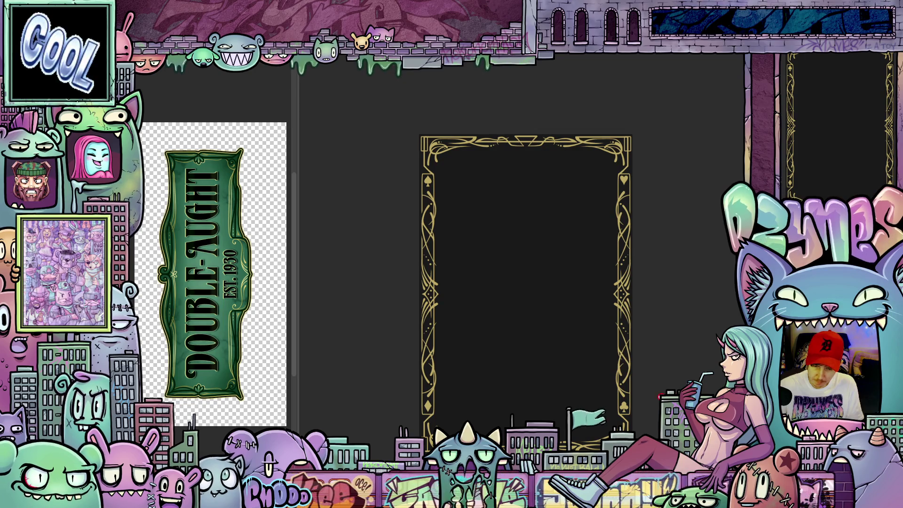
scroll(658, 392, up, 1)
drag(484, 302, 490, 321)
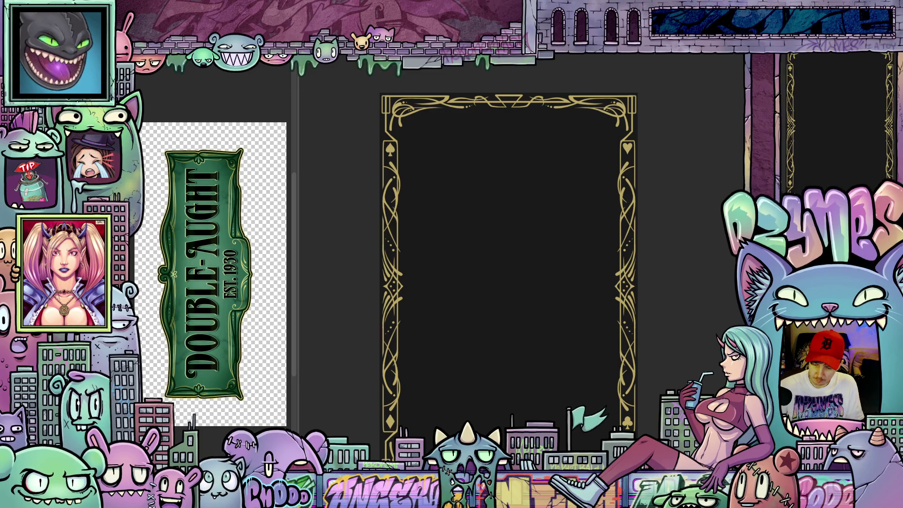
key(ctrl+semicolon)
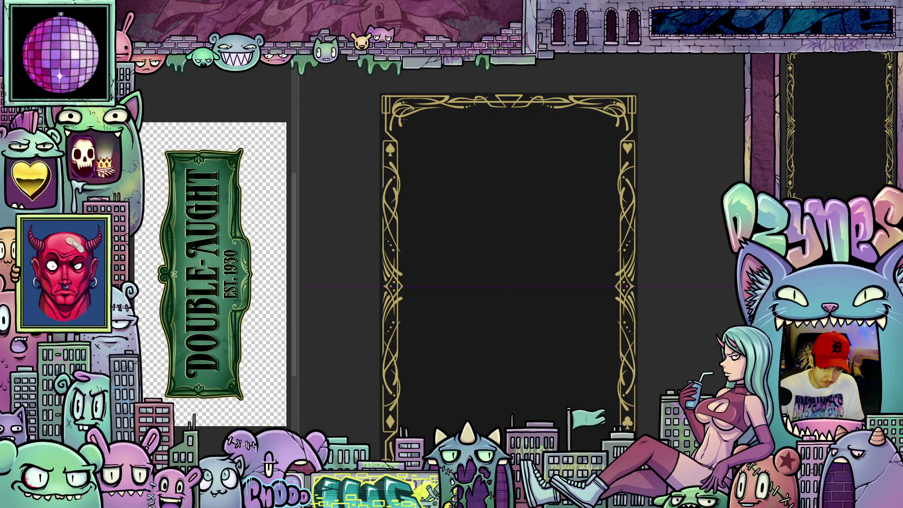
mouse_move(405, 120)
mouse_down()
mouse_move(471, 279)
mouse_move(488, 419)
mouse_move(537, 394)
mouse_up()
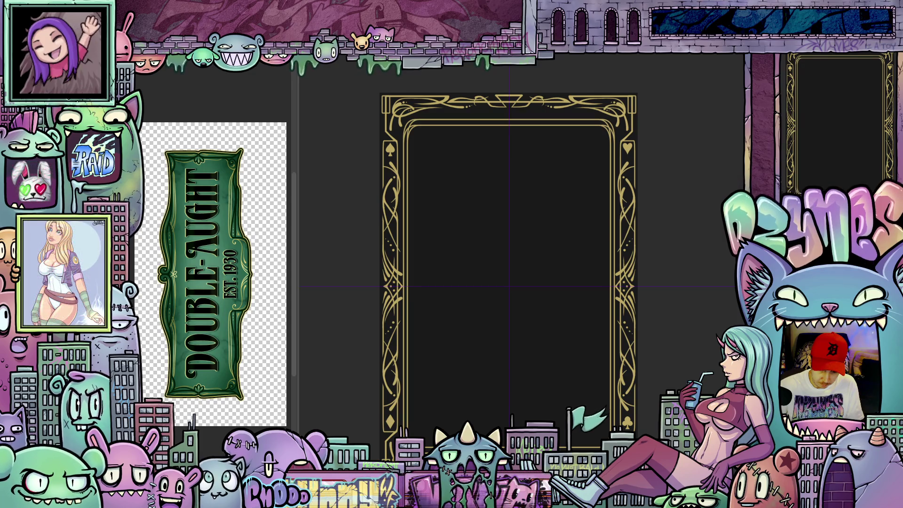
- Zoom and pan around the frame's left edge and corners to inspect the rounded inner gold line
scroll(638, 362, down, 2)
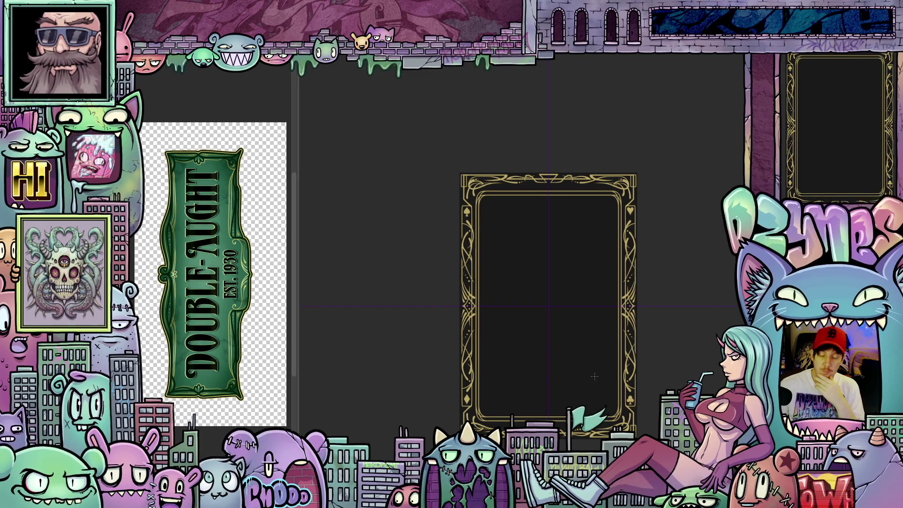
scroll(594, 376, up, 3)
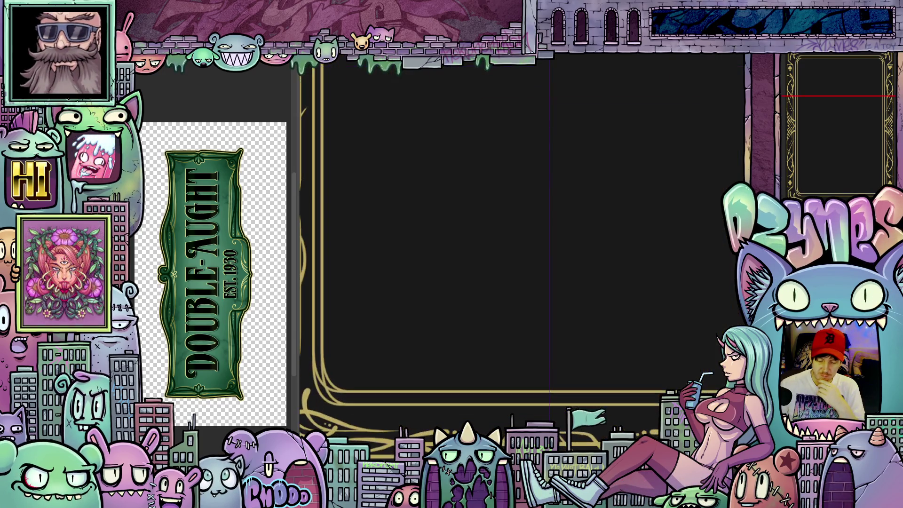
scroll(517, 390, up, 2)
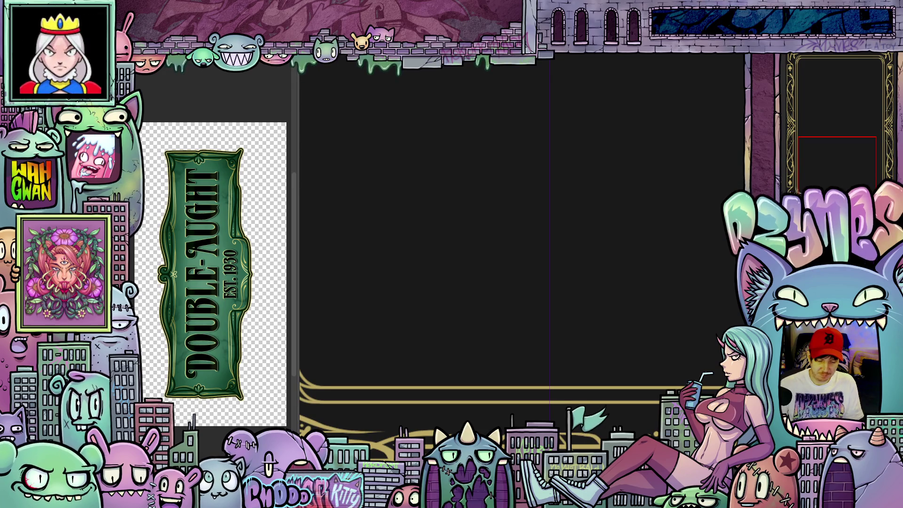
drag(463, 412, 611, 357)
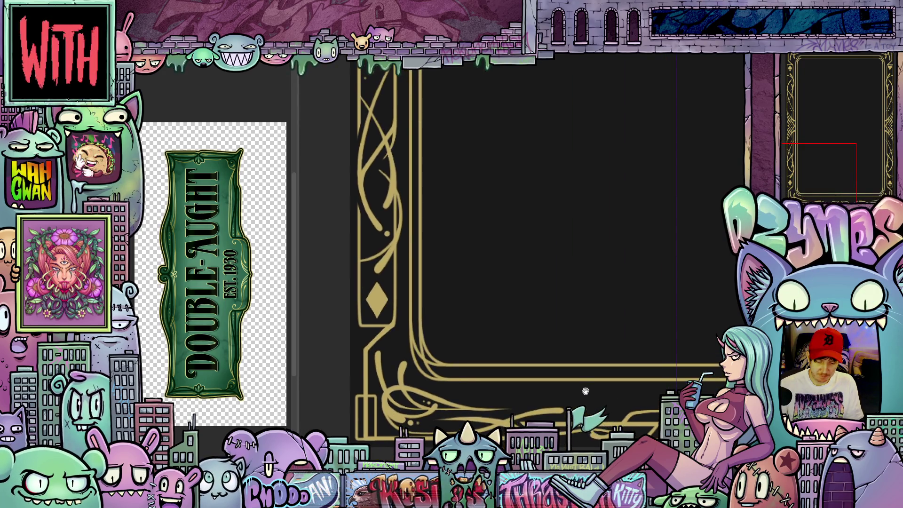
scroll(472, 350, up, 2)
scroll(471, 349, up, 2)
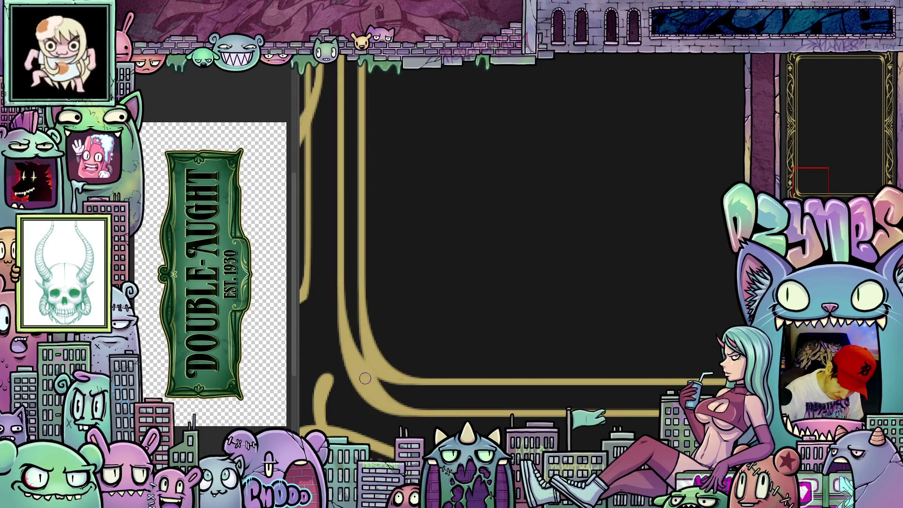
scroll(495, 404, down, 10)
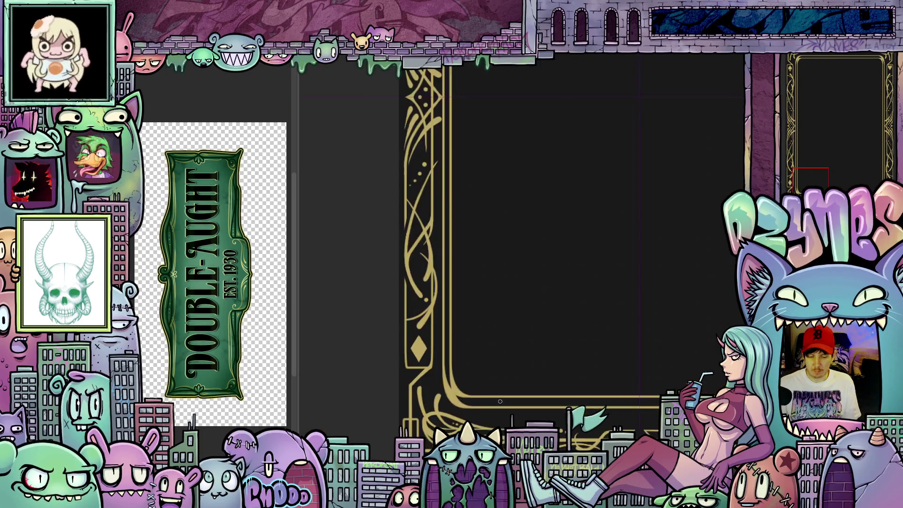
scroll(519, 273, down, 3)
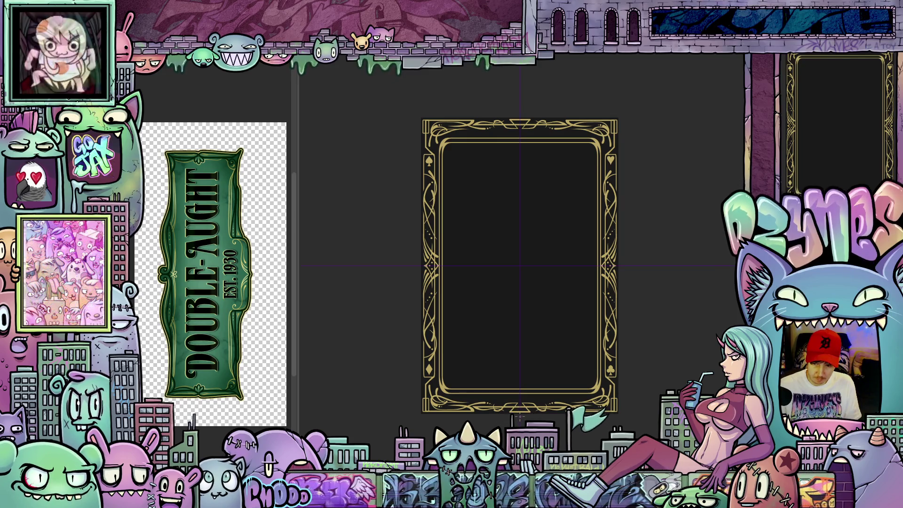
- Rotate the view diagonally and draw two thin gold pinstripe curves along the left border
scroll(527, 417, up, 5)
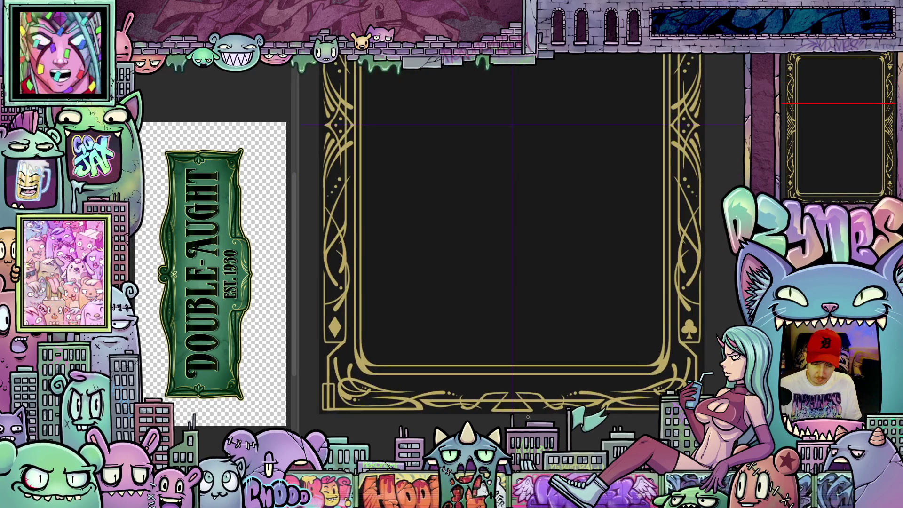
scroll(540, 404, up, 4)
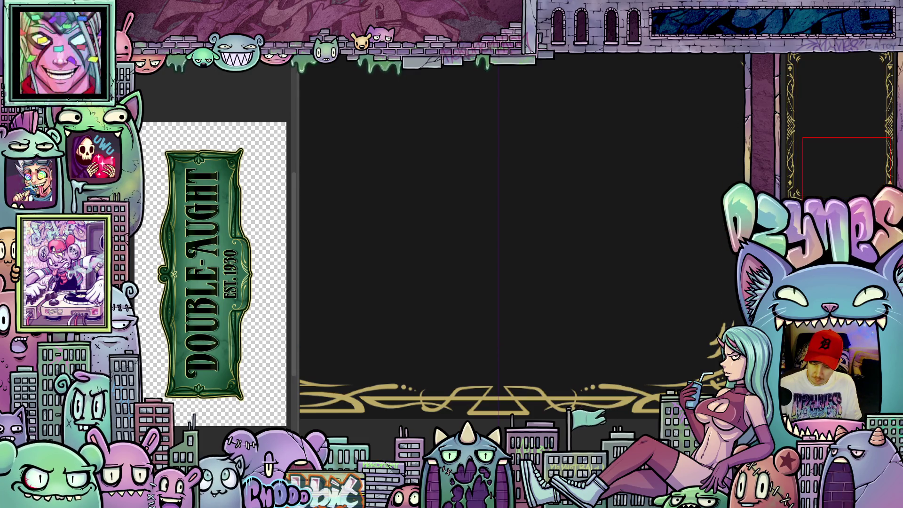
mouse_move(529, 347)
mouse_down()
mouse_move(453, 308)
mouse_move(442, 263)
mouse_up()
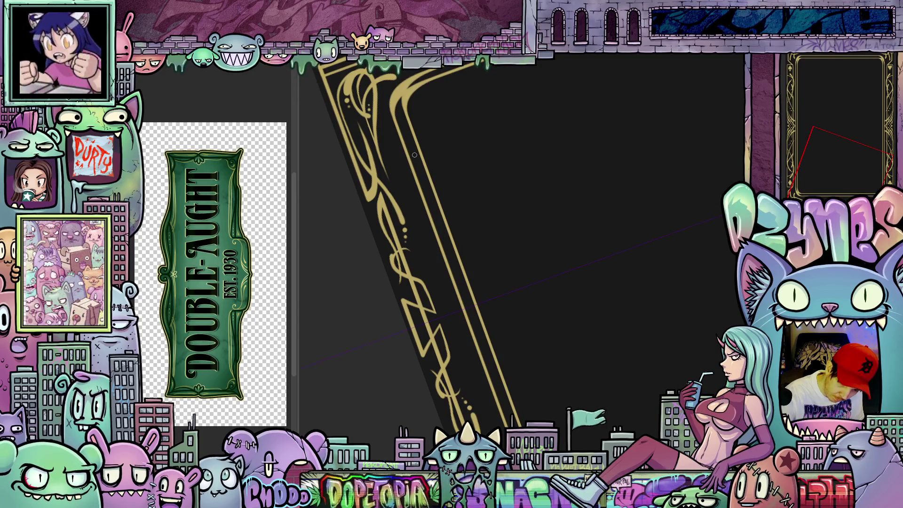
drag(416, 154, 408, 186)
mouse_move(423, 236)
mouse_down()
mouse_move(446, 281)
mouse_move(441, 315)
mouse_move(712, 270)
mouse_up()
mouse_move(343, 377)
mouse_down()
mouse_move(417, 314)
mouse_move(531, 371)
mouse_up()
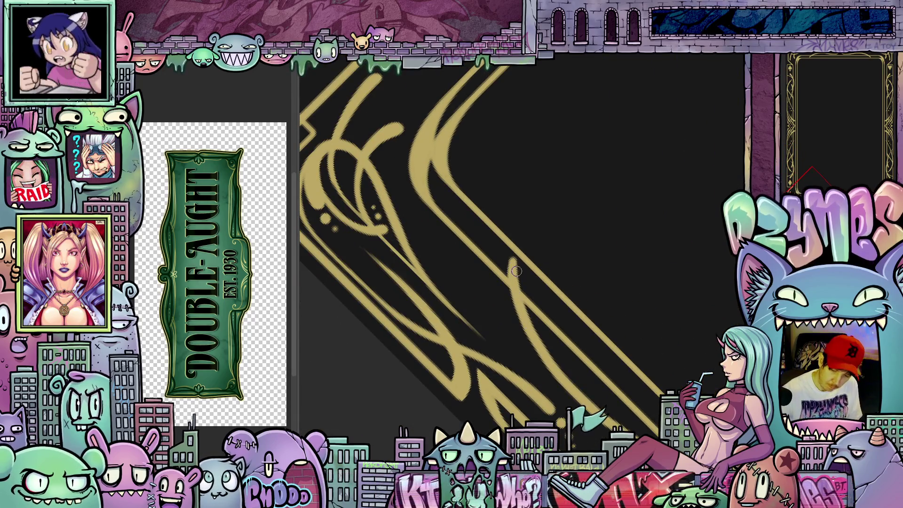
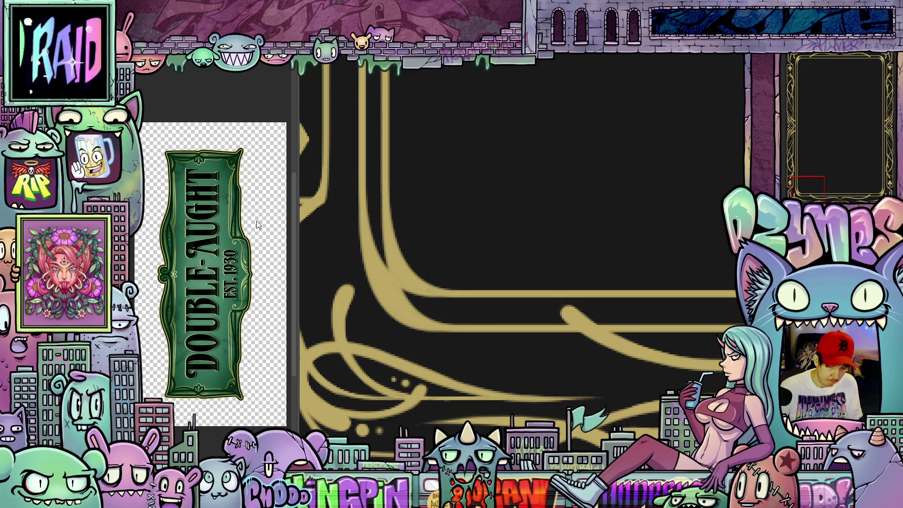
- Draw a small rounded rectangle on the bottom border ornament, then zoom out to view the frame
mouse_move(452, 306)
mouse_down()
mouse_move(513, 343)
mouse_move(552, 348)
mouse_up()
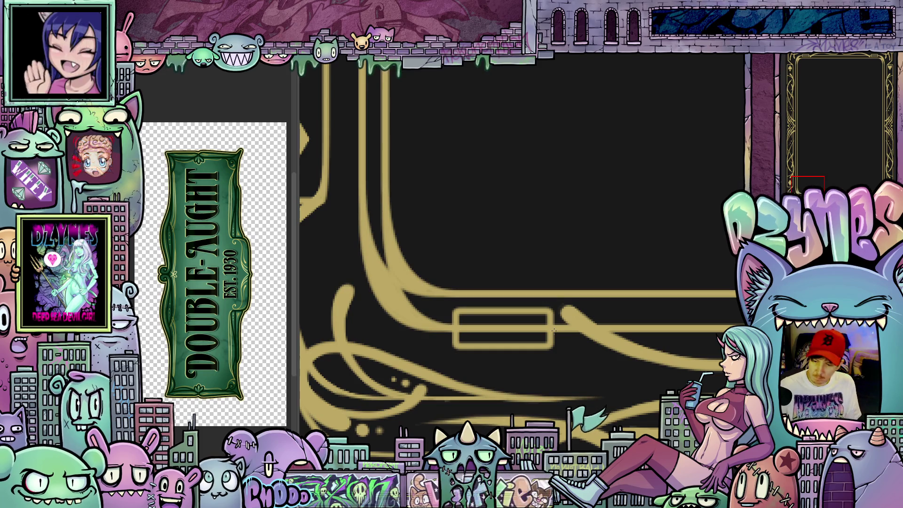
scroll(554, 330, down, 5)
drag(593, 276, 599, 376)
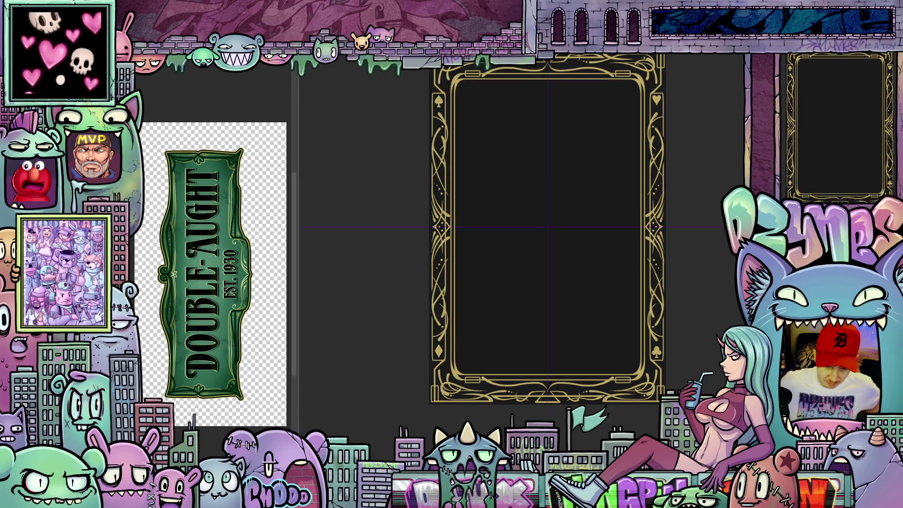
- Inspect the frame corners and fill the top-border rectangle's inside with the dark background colour
scroll(484, 378, up, 4)
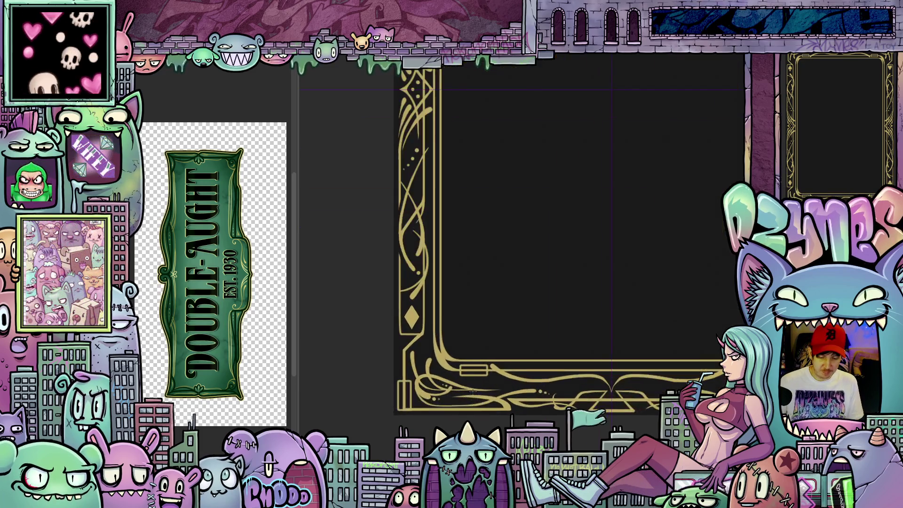
scroll(483, 377, up, 2)
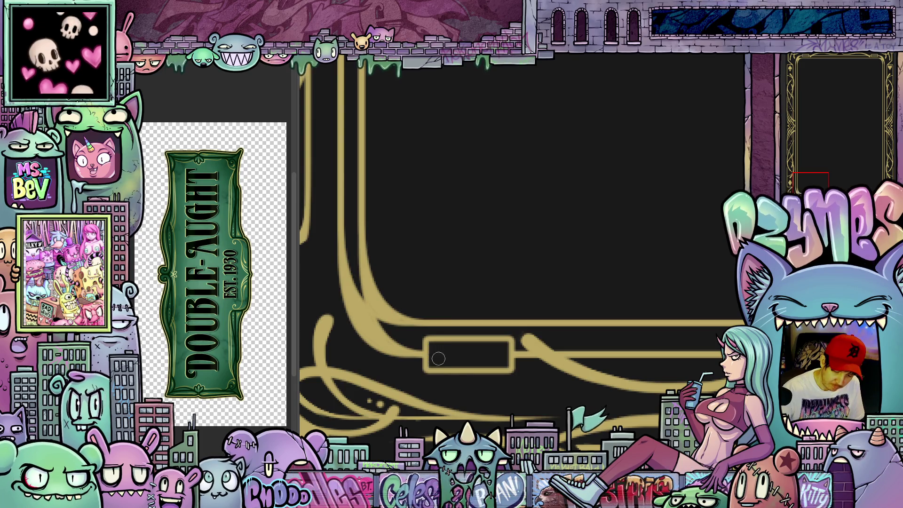
scroll(518, 409, down, 5)
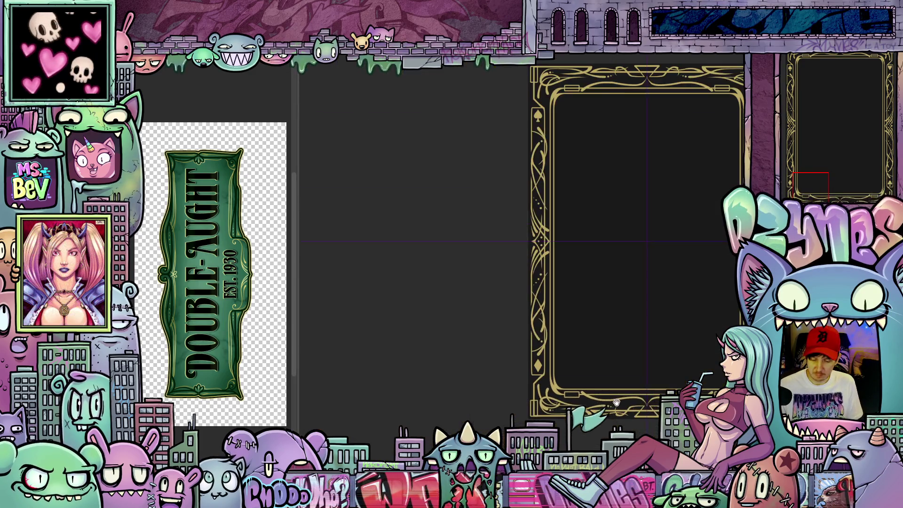
scroll(540, 412, up, 5)
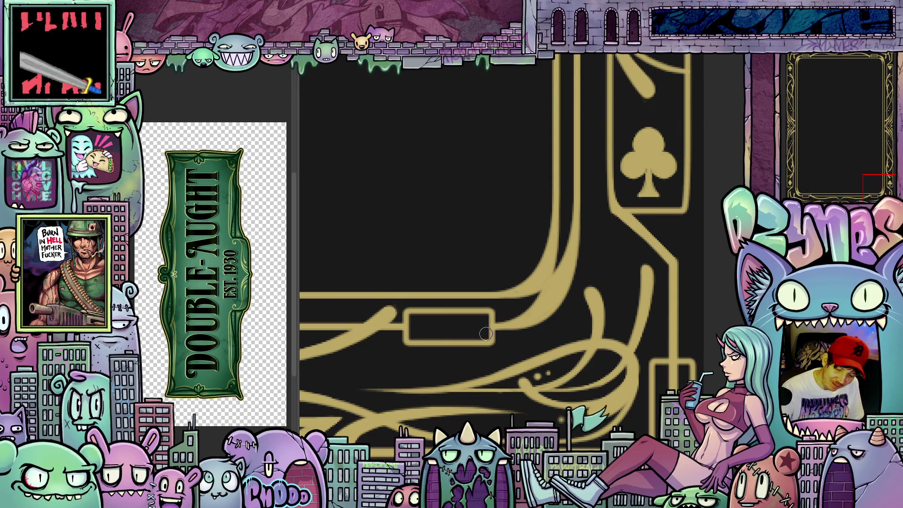
scroll(494, 348, down, 6)
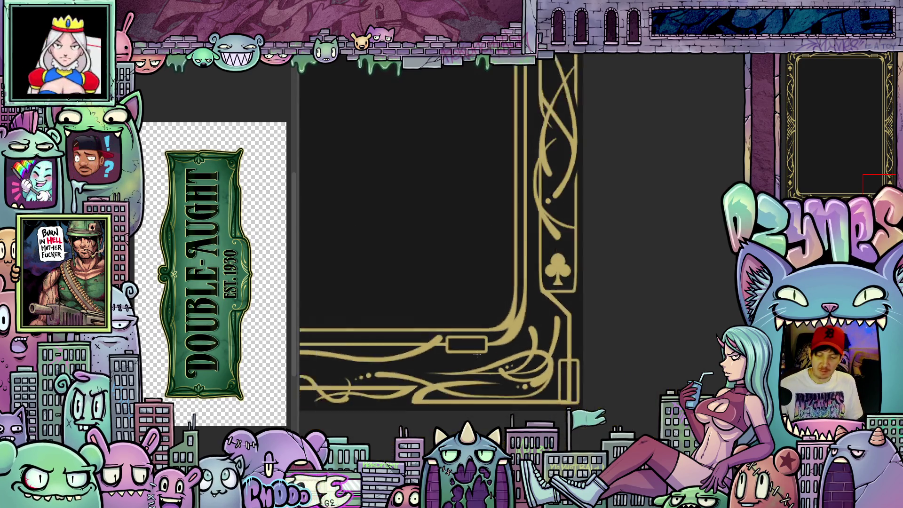
scroll(571, 320, up, 5)
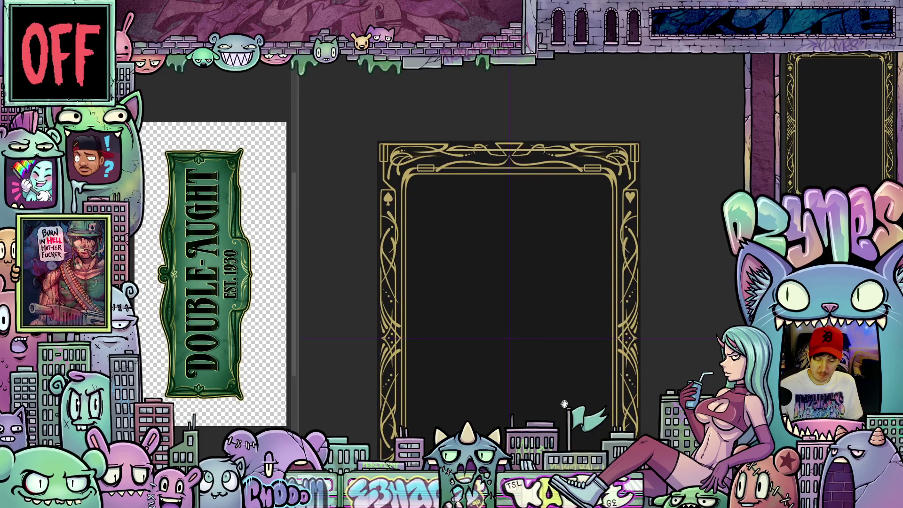
scroll(574, 253, up, 3)
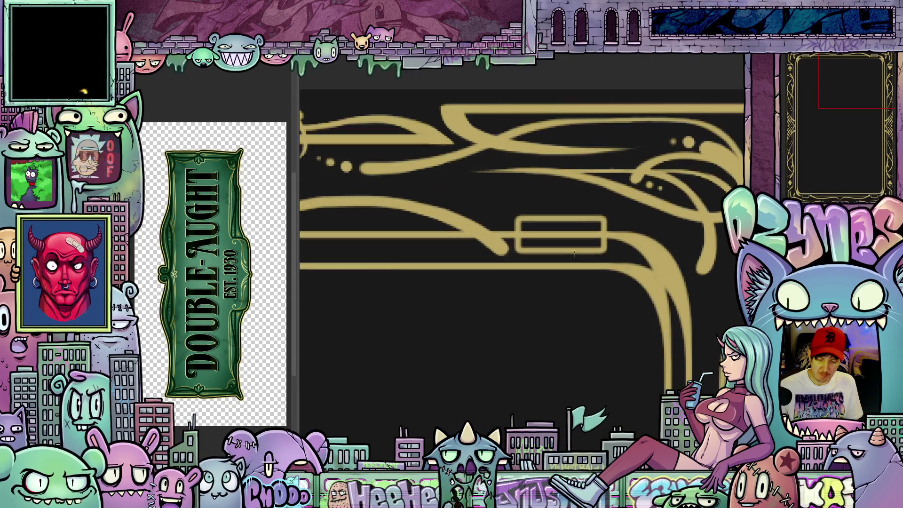
click(570, 242)
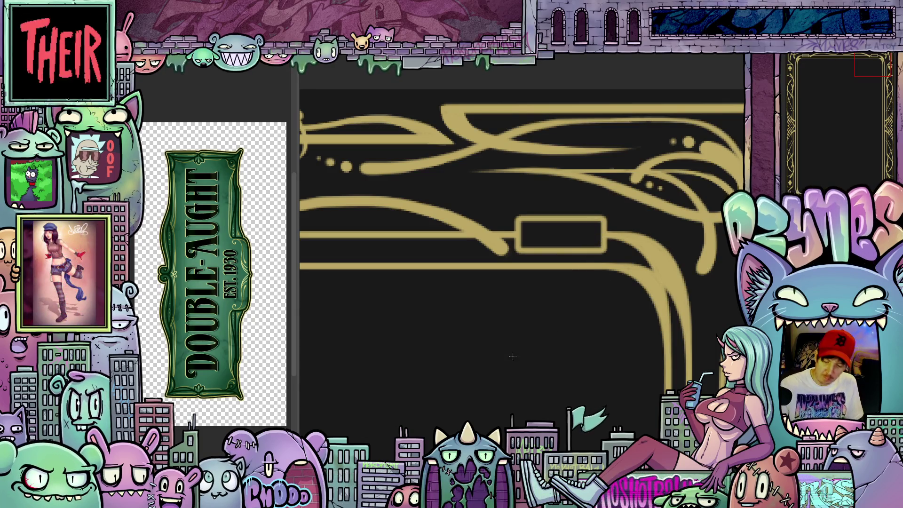
scroll(377, 308, up, 2)
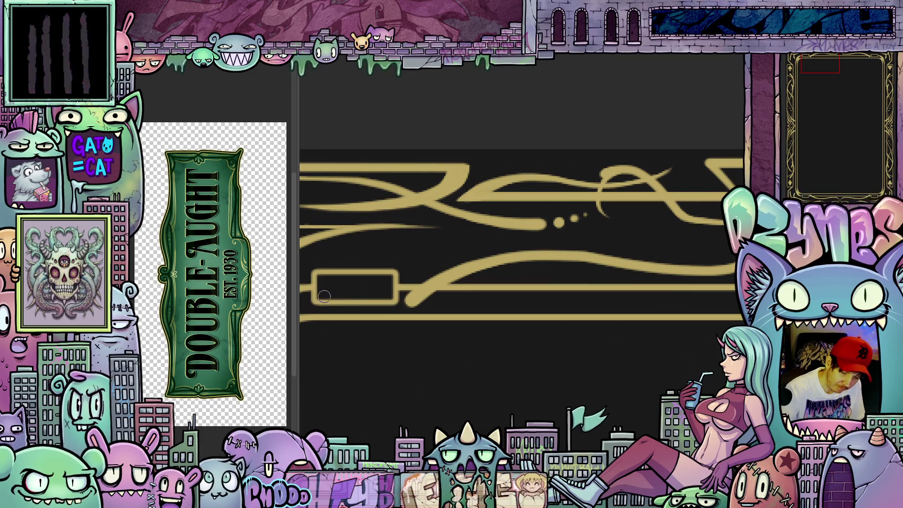
- Rotate and pan the view along the ornament and draw a thin gold stroke into its linework
scroll(347, 322, down, 3)
drag(507, 415, 509, 244)
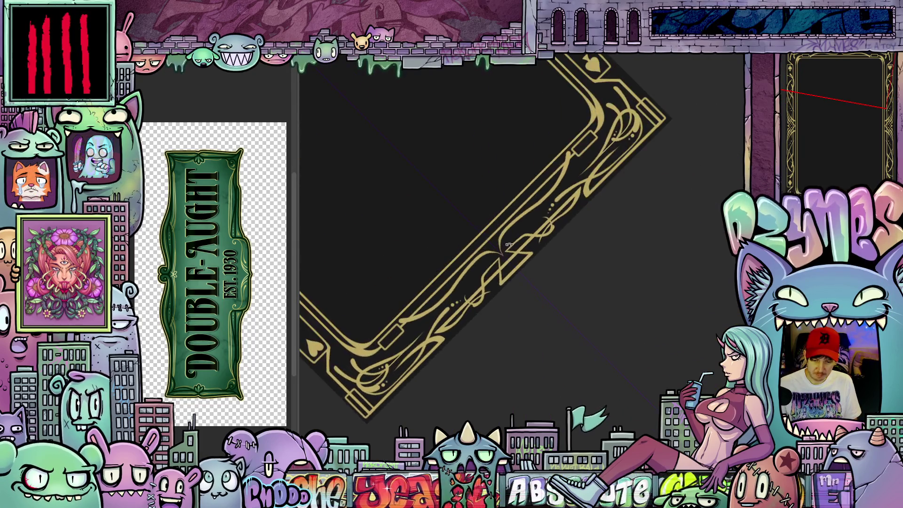
scroll(509, 245, up, 5)
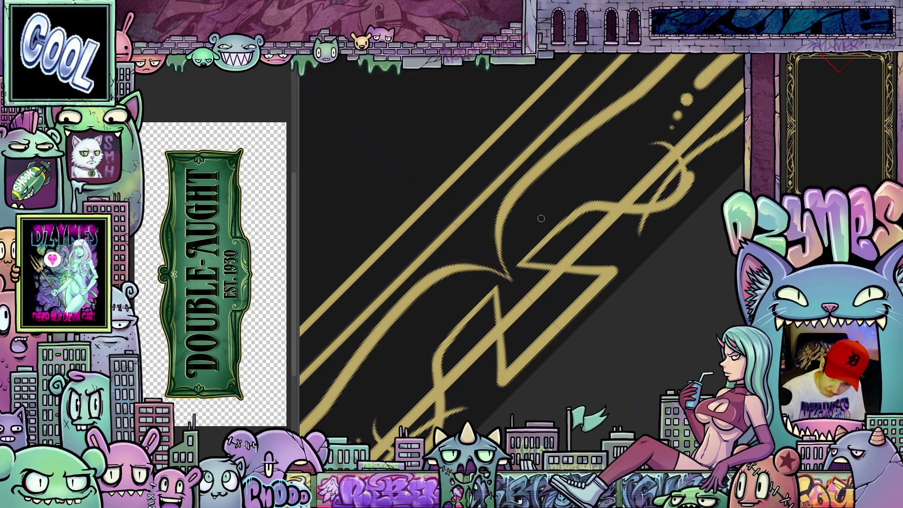
key(4)
key(4)
key(4)
key(4)
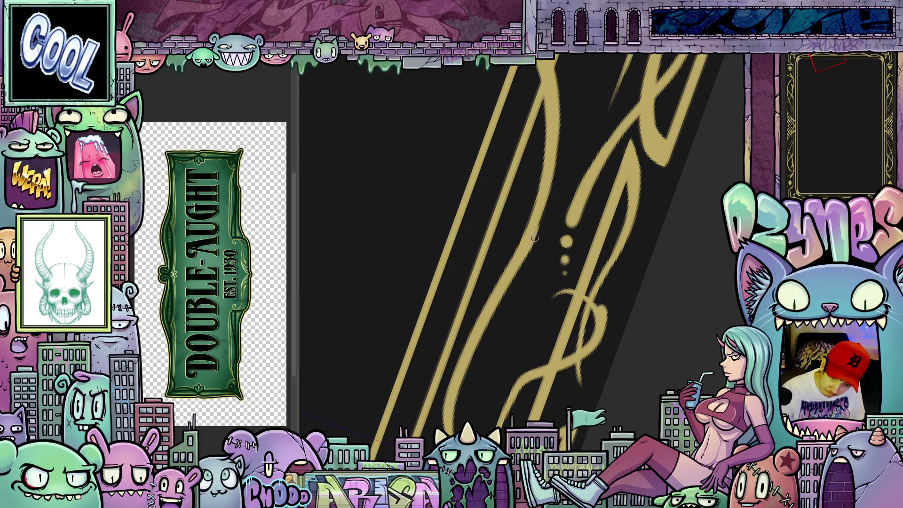
drag(553, 241, 508, 336)
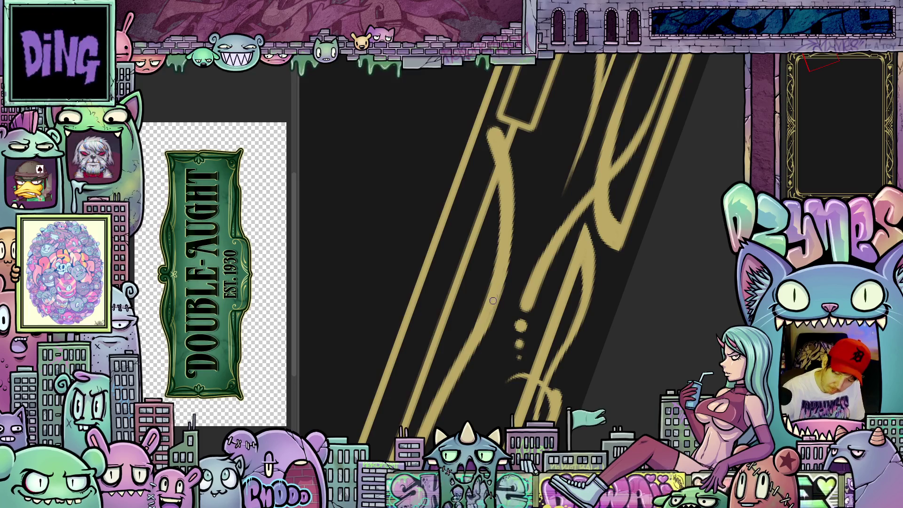
mouse_move(567, 307)
mouse_down()
mouse_move(578, 381)
mouse_move(569, 388)
mouse_up()
key(6)
key(6)
key(6)
key(4)
key(4)
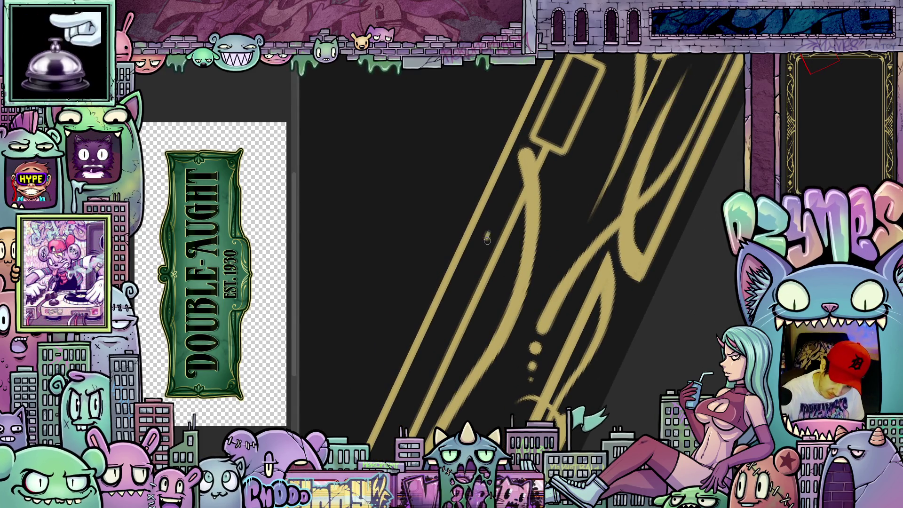
mouse_move(487, 235)
mouse_down()
mouse_move(494, 304)
mouse_move(500, 253)
mouse_move(490, 241)
mouse_up()
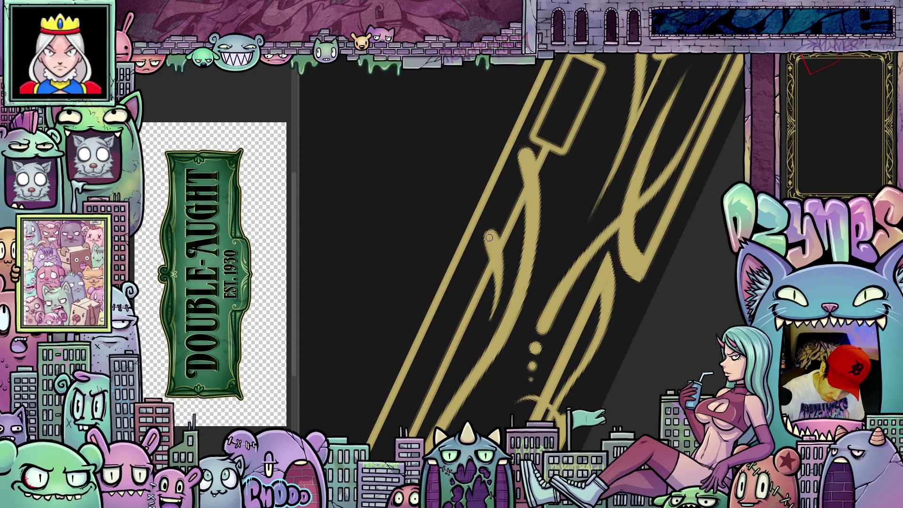
drag(499, 267, 681, 382)
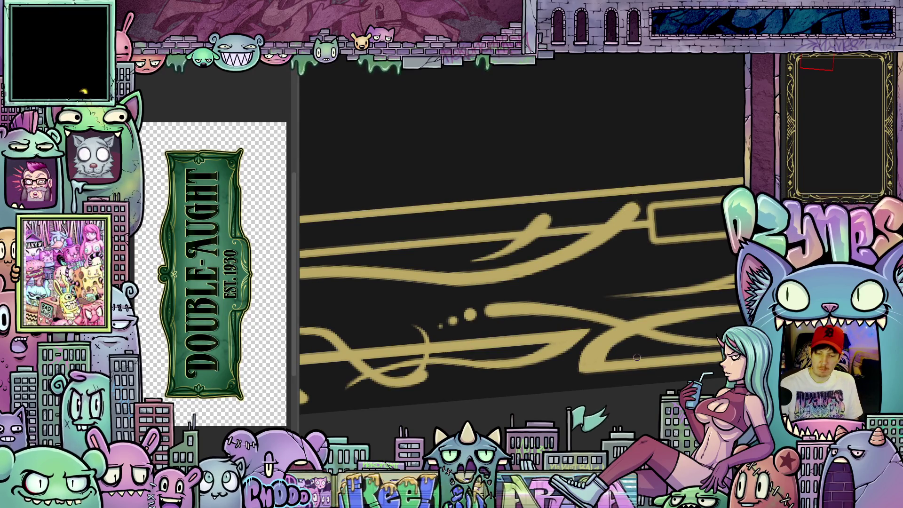
- Reset the view rotation to upright and zoom out to show the whole card frame
scroll(616, 350, down, 2)
scroll(616, 350, down, 5)
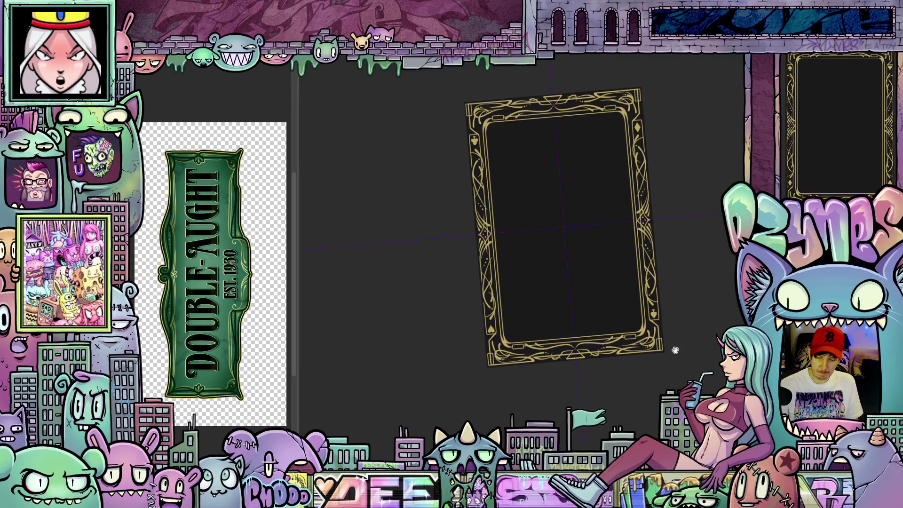
scroll(675, 348, up, 1)
key(5)
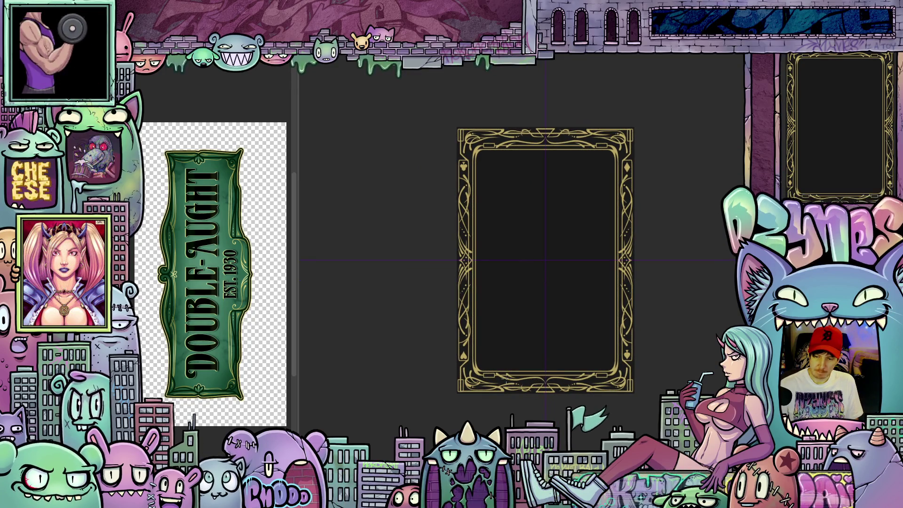
scroll(484, 373, up, 3)
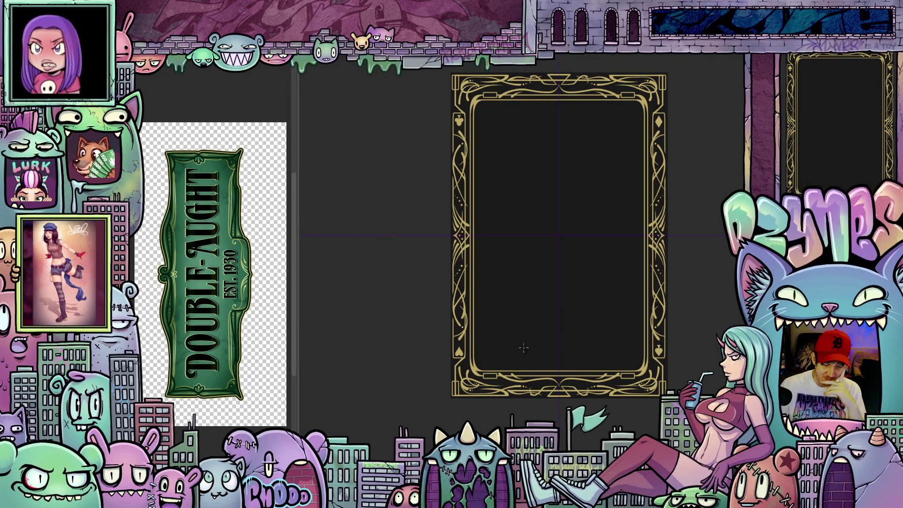
scroll(462, 324, up, 5)
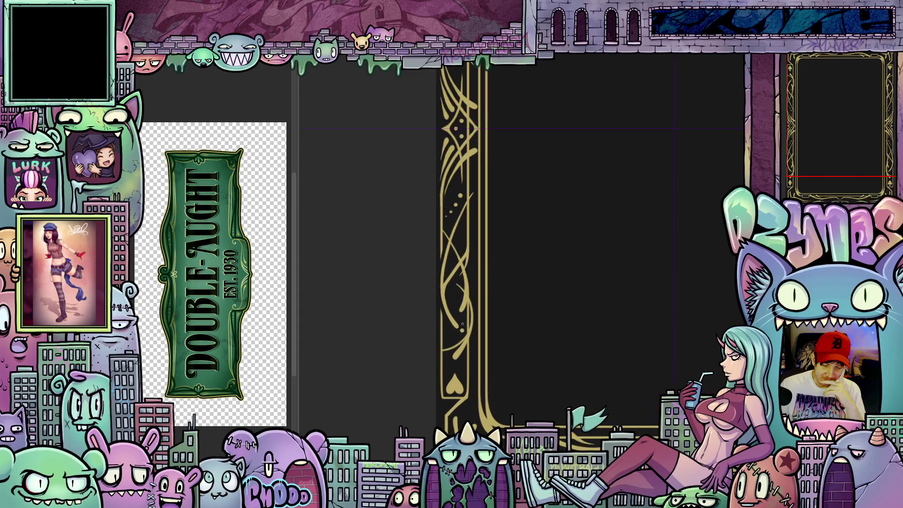
scroll(464, 326, up, 1)
scroll(465, 338, up, 1)
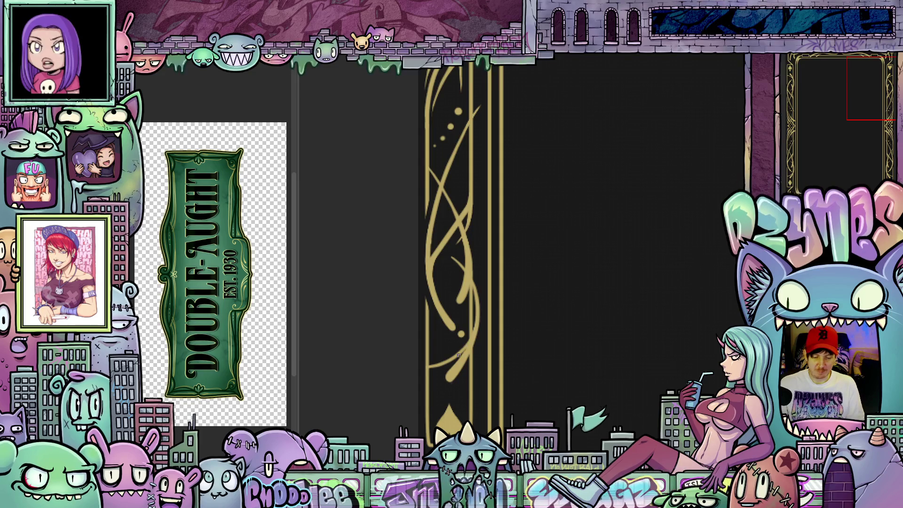
scroll(459, 355, down, 4)
mouse_move(604, 333)
mouse_down()
mouse_move(522, 365)
mouse_move(518, 379)
mouse_up()
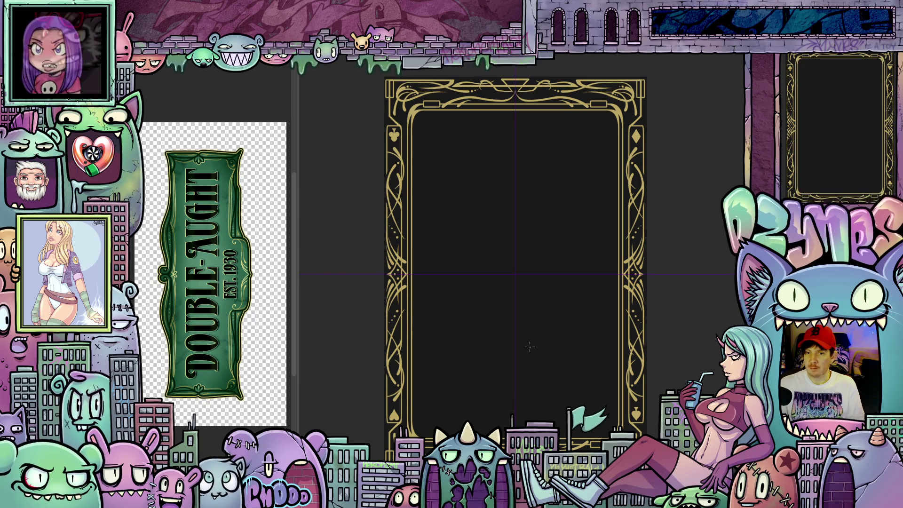
scroll(544, 295, down, 3)
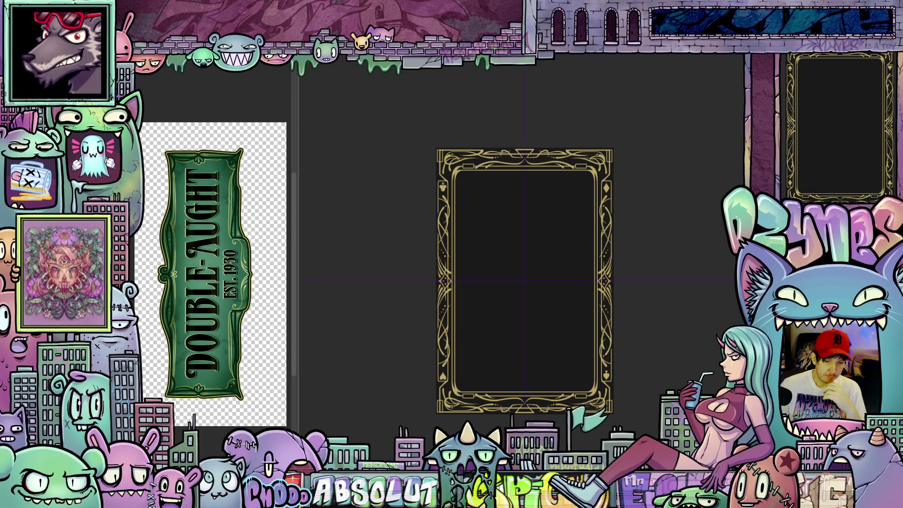
- Switch to the art-deco frame document and back to the card frame
key(ctrl+Tab)
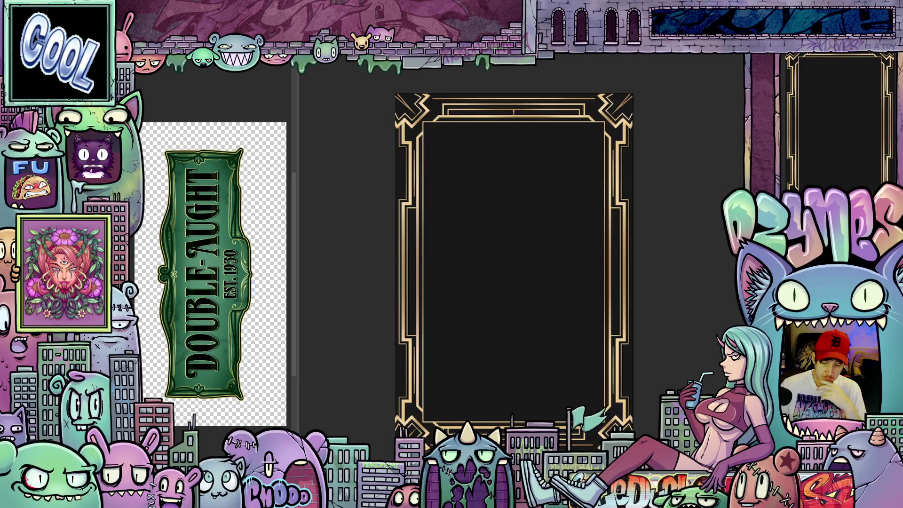
key(ctrl+Tab)
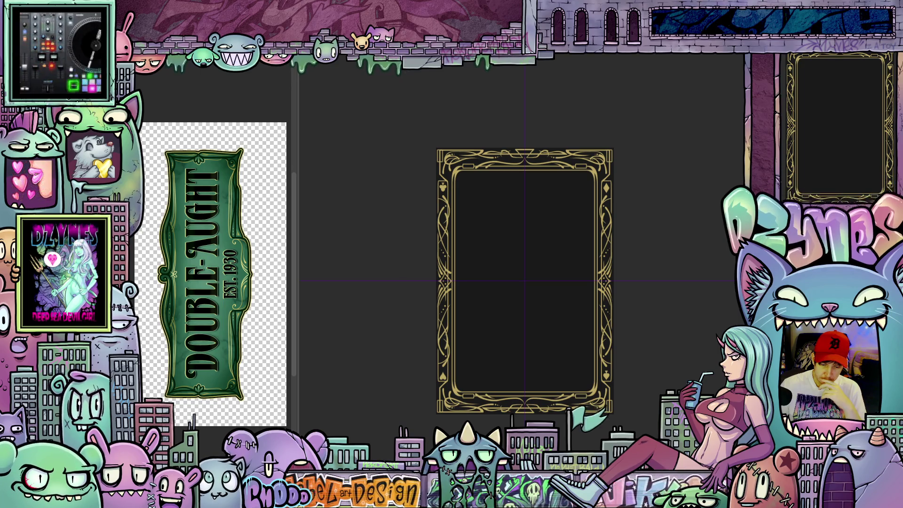
scroll(614, 414, up, 2)
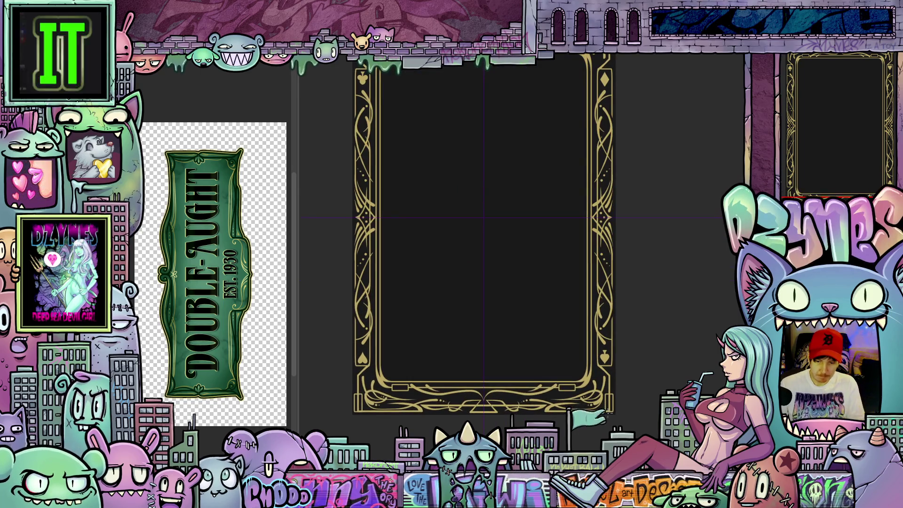
scroll(622, 325, up, 1)
mouse_move(623, 337)
mouse_down()
mouse_move(667, 400)
mouse_move(664, 373)
mouse_move(592, 393)
mouse_up()
scroll(664, 373, down, 3)
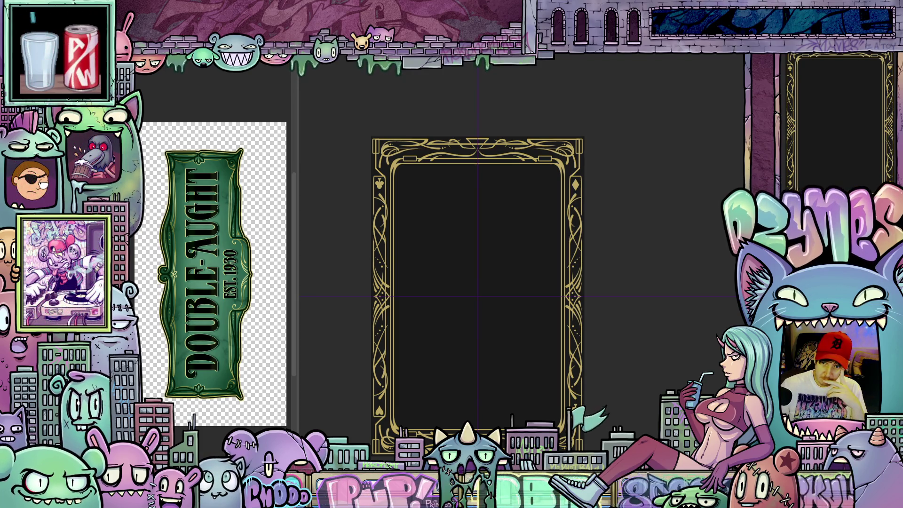
key(ctrl+Tab)
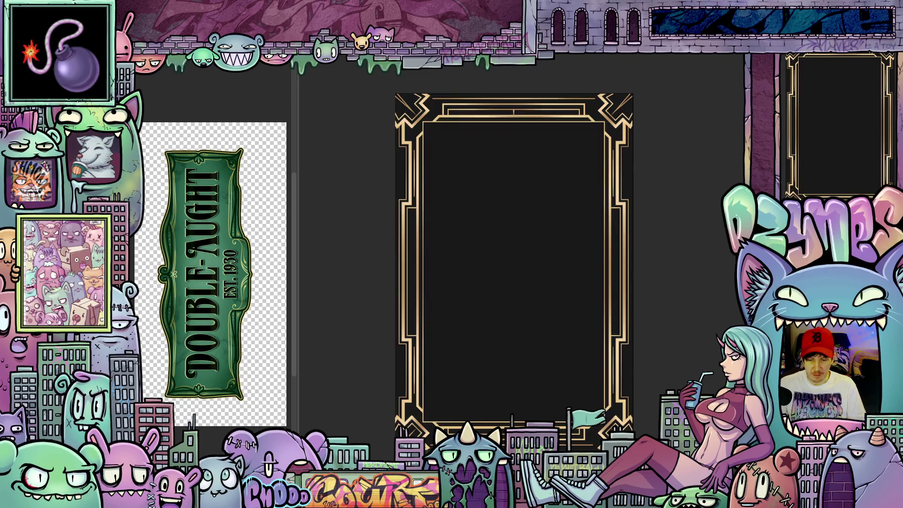
key(ctrl+Tab)
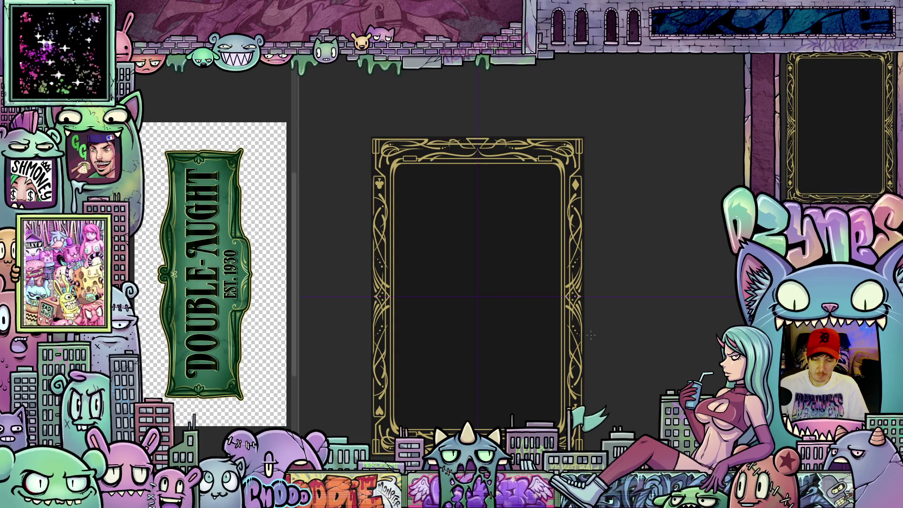
scroll(604, 340, down, 3)
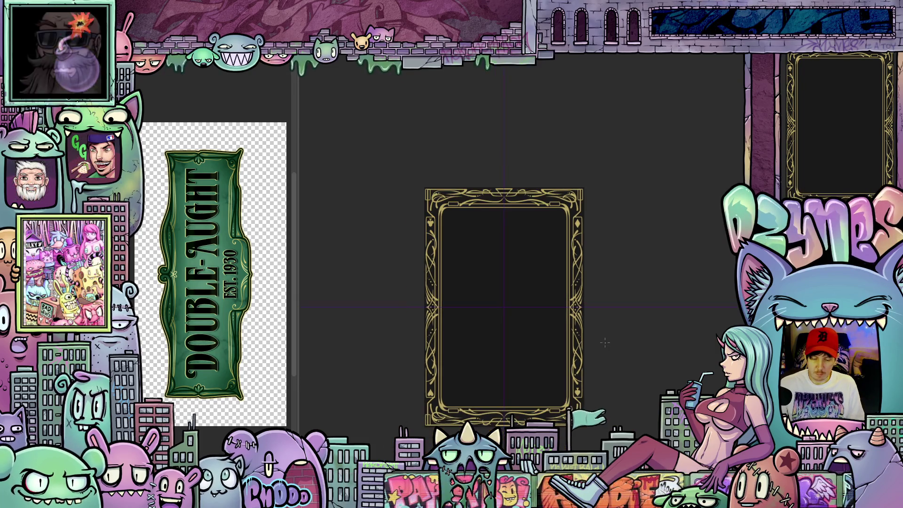
mouse_move(609, 370)
mouse_down()
mouse_move(620, 309)
mouse_move(623, 329)
mouse_move(626, 317)
mouse_up()
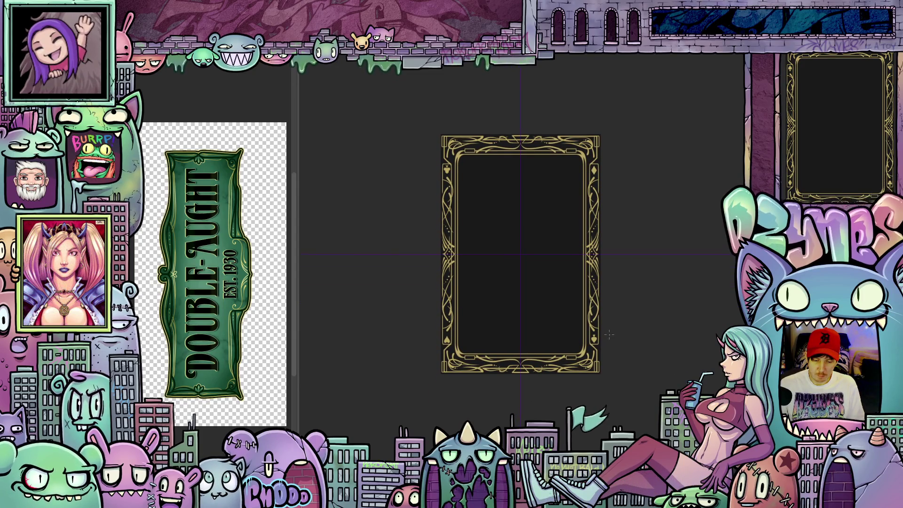
scroll(593, 328, up, 5)
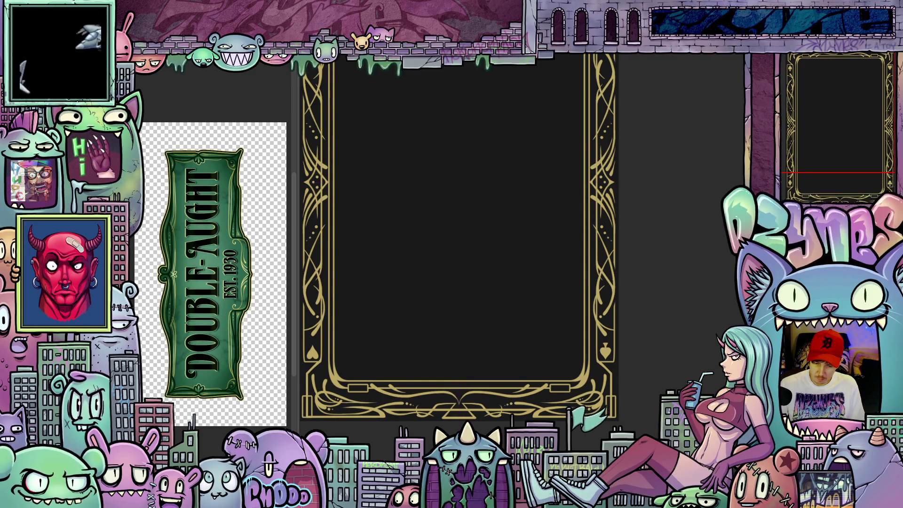
click(589, 275)
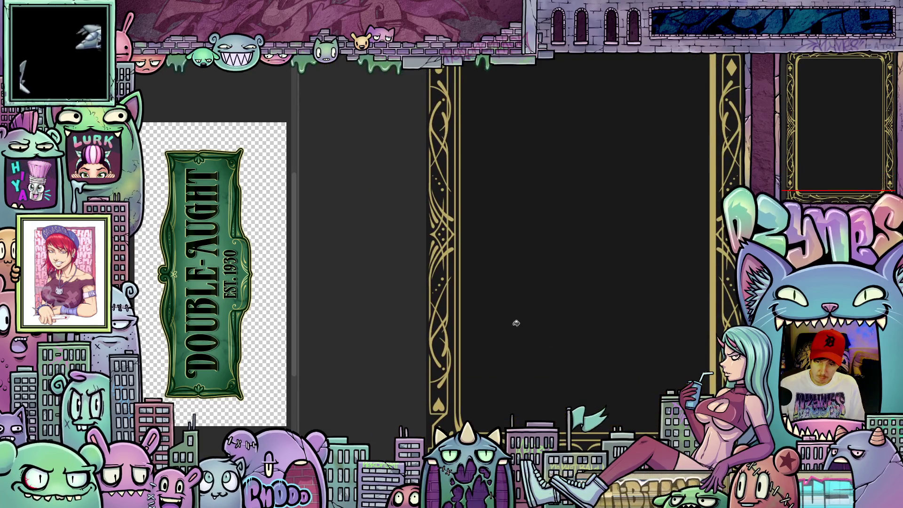
scroll(460, 291, down, 5)
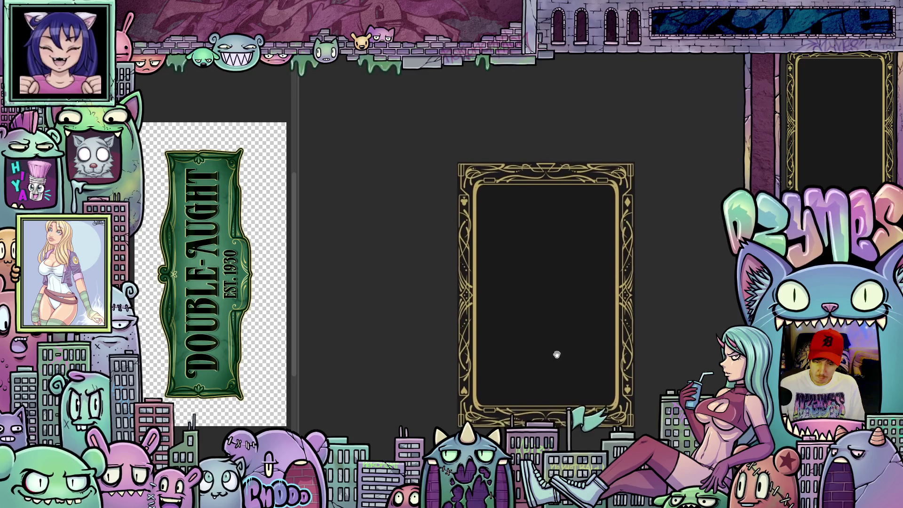
scroll(467, 192, up, 5)
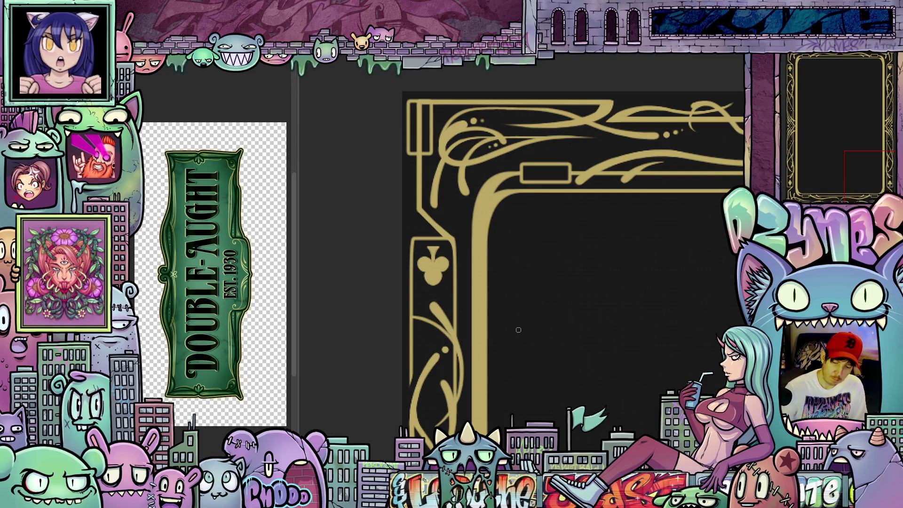
scroll(544, 313, down, 5)
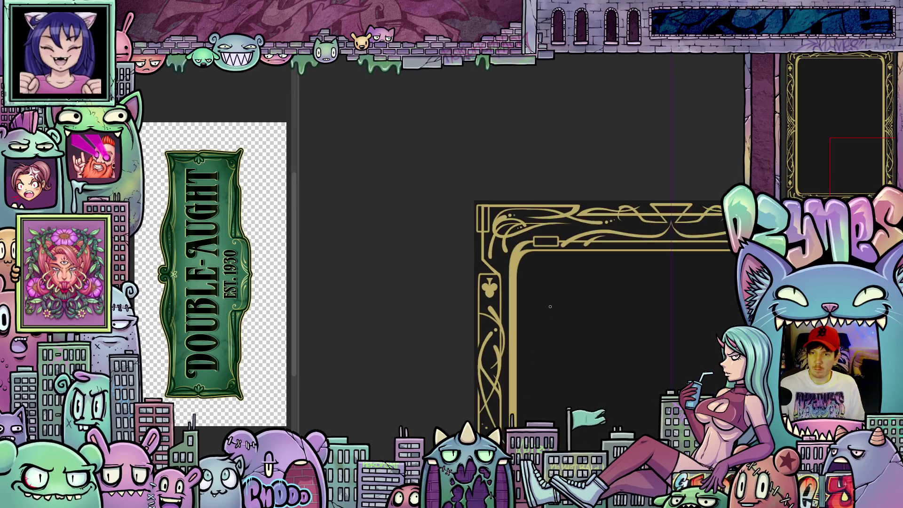
drag(552, 307, 528, 230)
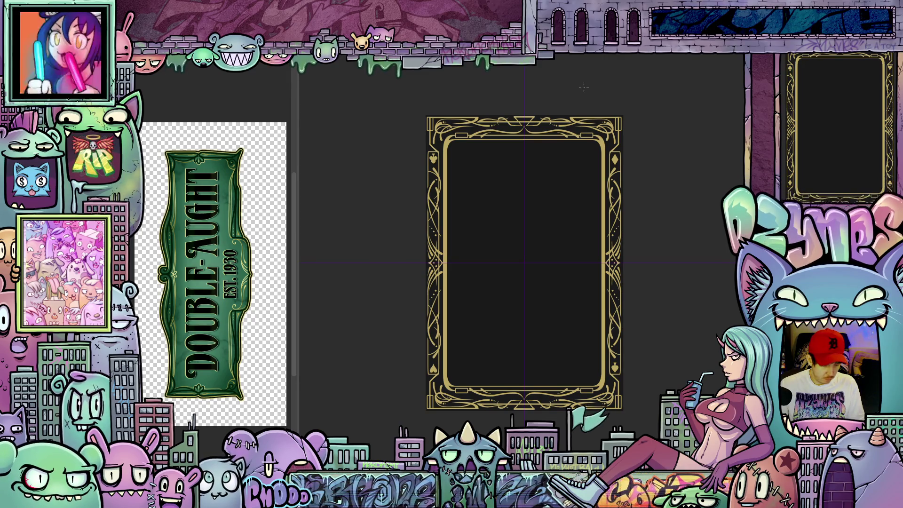
drag(579, 79, 633, 115)
key(Escape)
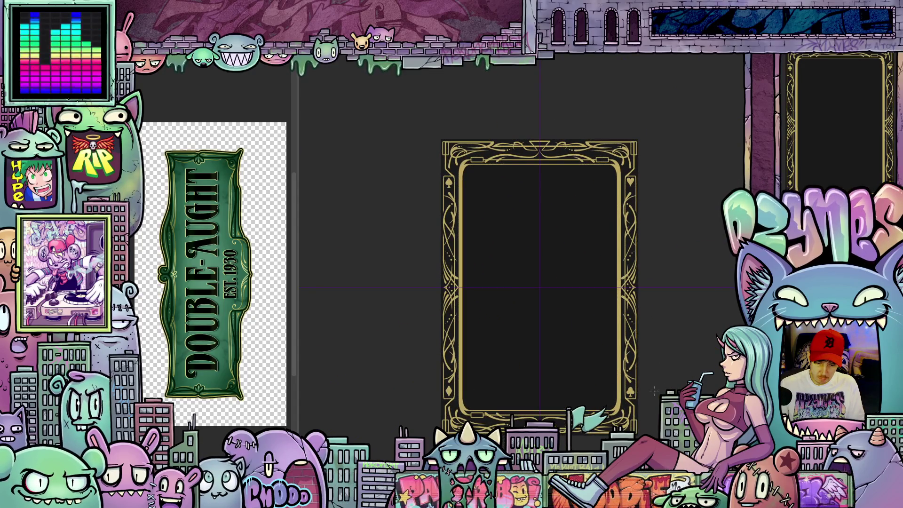
mouse_move(683, 381)
mouse_down()
mouse_move(663, 358)
mouse_move(660, 321)
mouse_up()
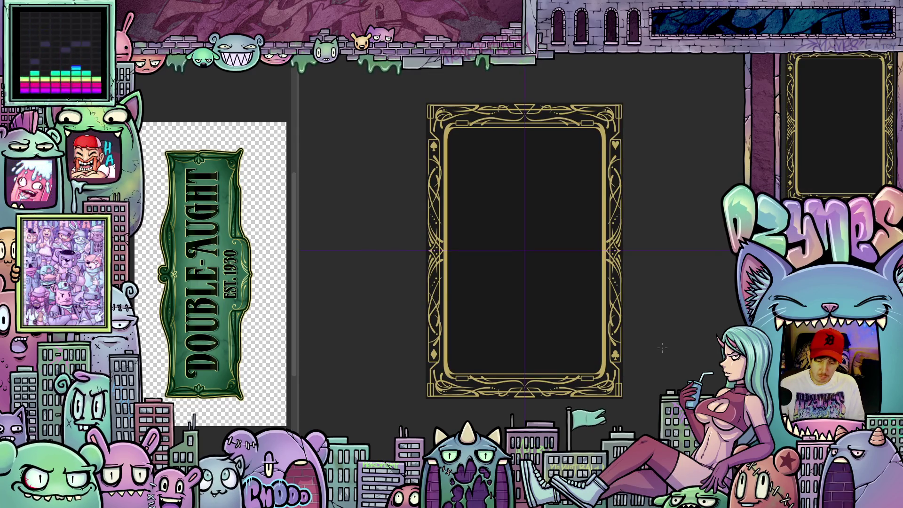
scroll(663, 348, up, 3)
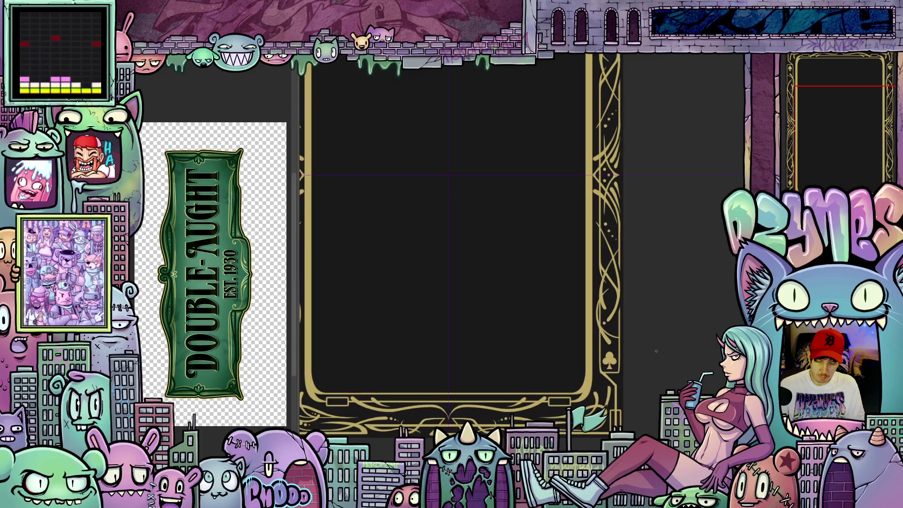
mouse_move(658, 369)
mouse_down()
mouse_move(696, 266)
mouse_move(696, 282)
mouse_move(691, 265)
mouse_up()
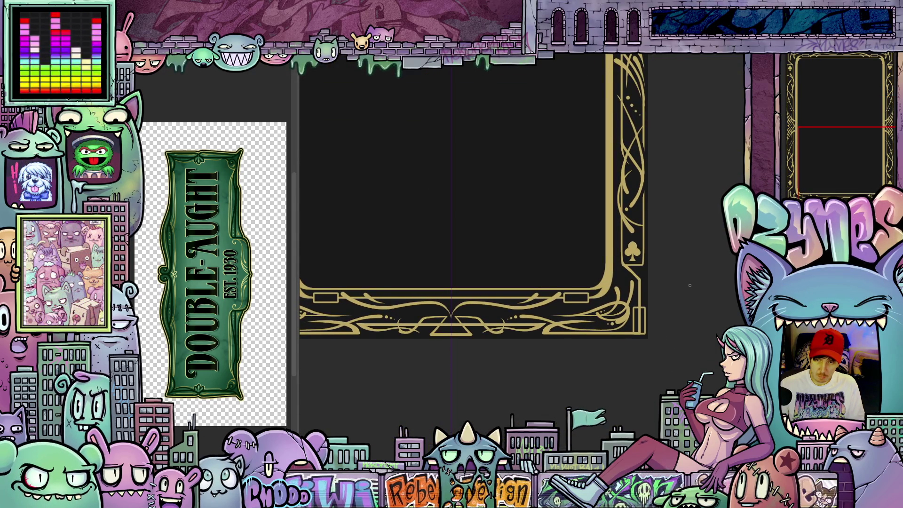
scroll(684, 352, up, 2)
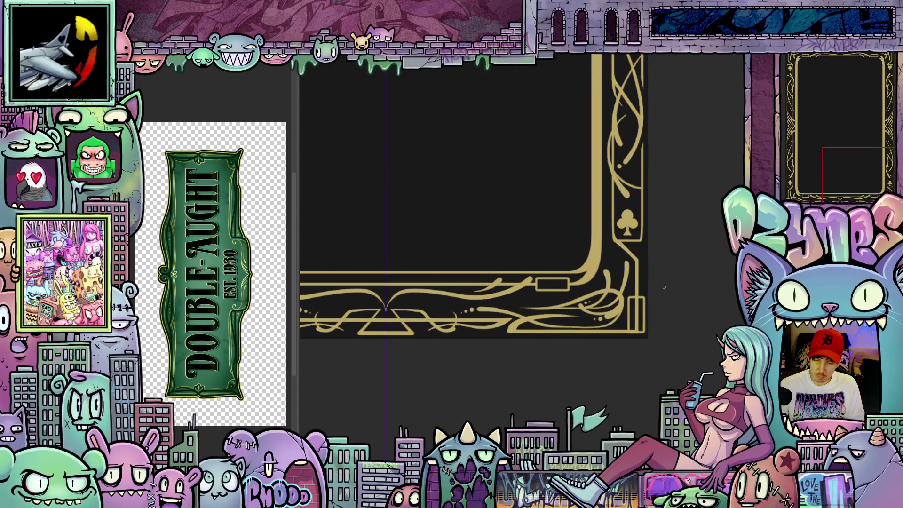
scroll(664, 287, up, 6)
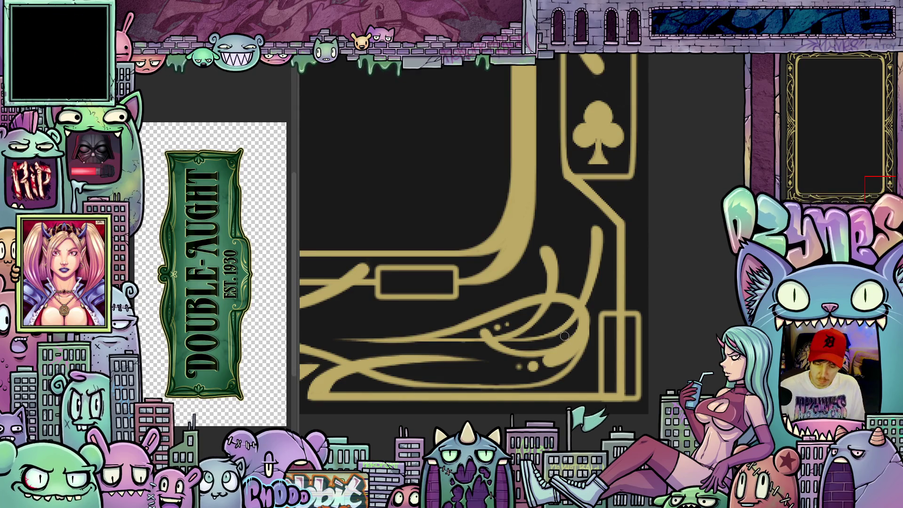
scroll(564, 336, down, 8)
drag(535, 353, 548, 399)
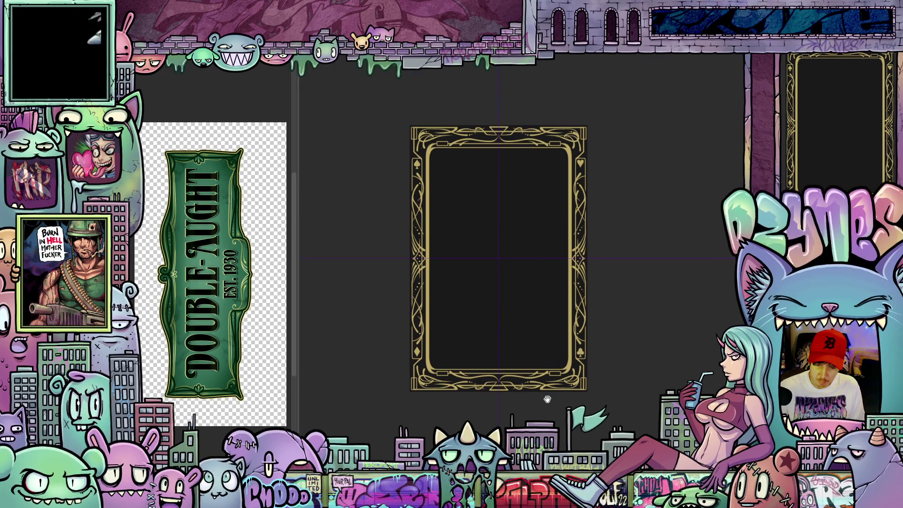
drag(547, 400, 543, 402)
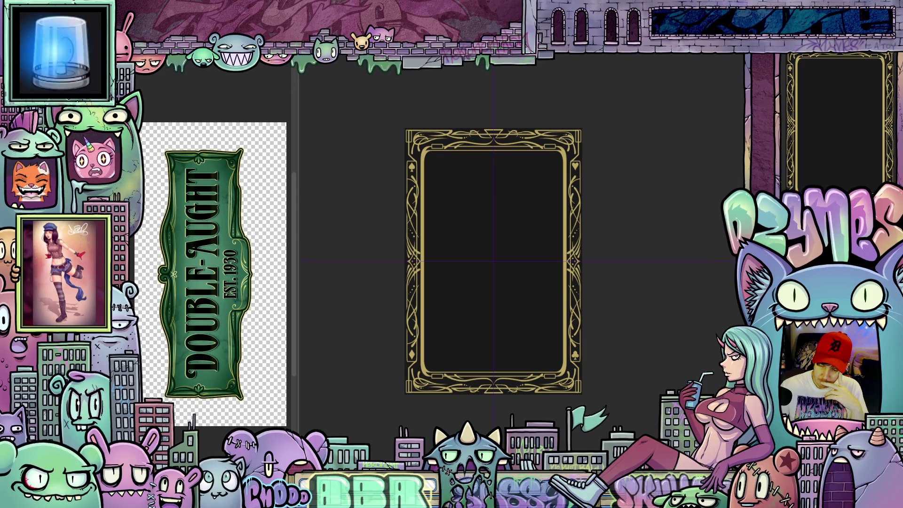
scroll(585, 347, up, 1)
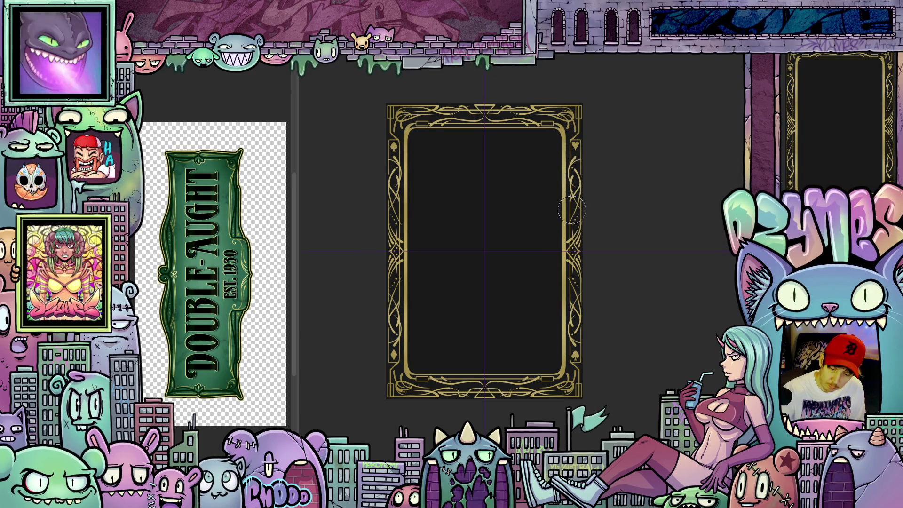
mouse_move(613, 262)
mouse_down()
mouse_move(631, 284)
mouse_move(633, 250)
mouse_up()
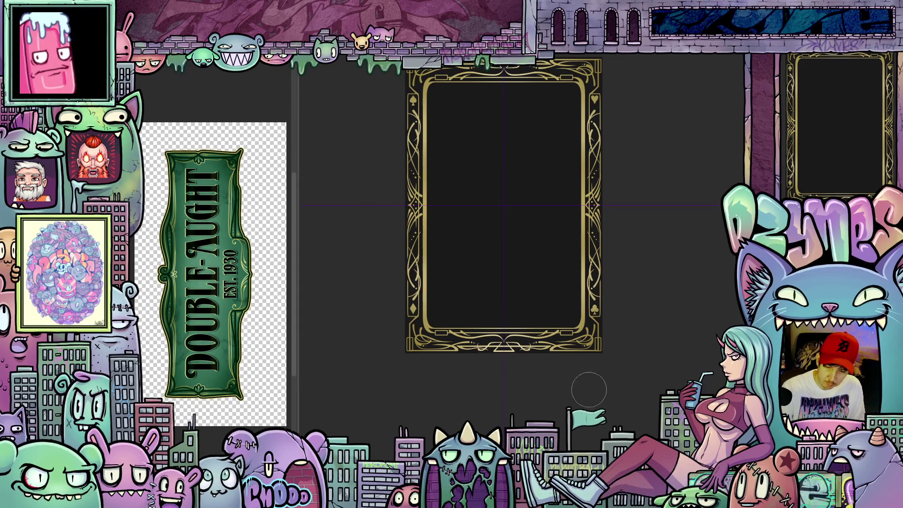
scroll(625, 348, up, 5)
drag(617, 333, 644, 268)
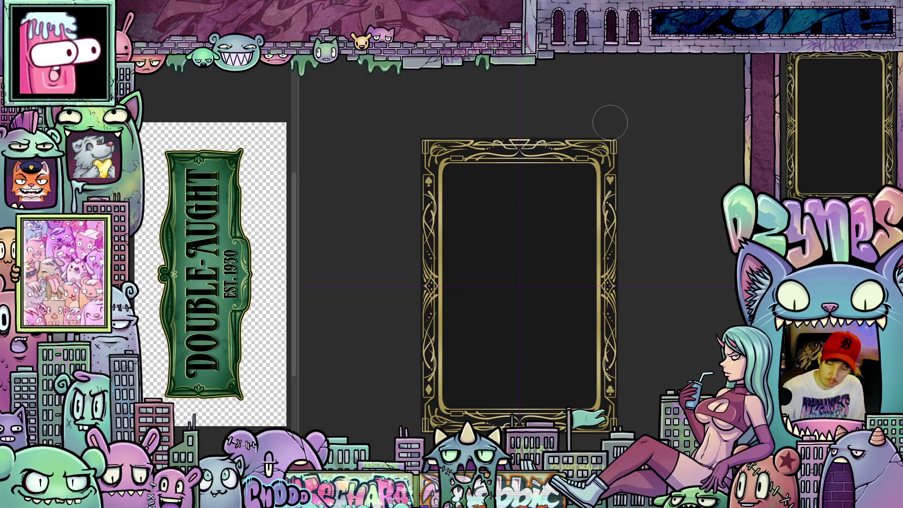
mouse_move(675, 306)
mouse_down()
mouse_move(691, 282)
mouse_move(682, 373)
mouse_up()
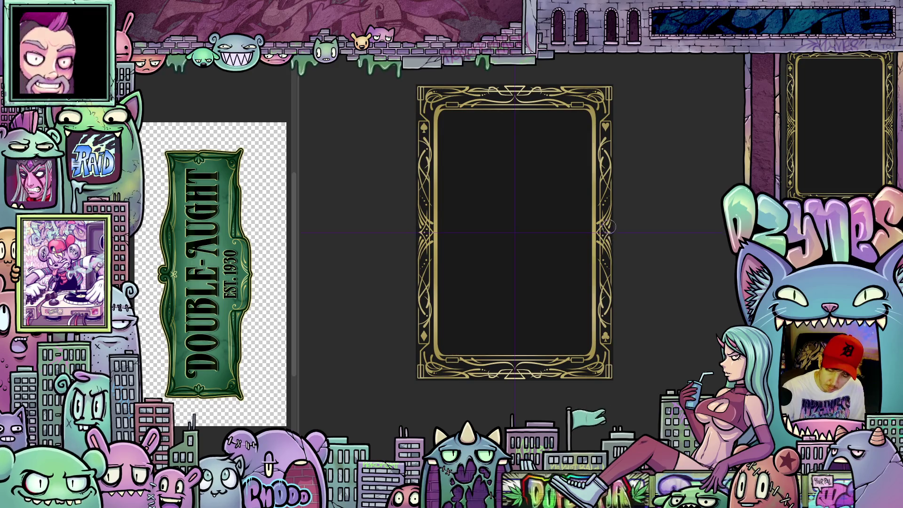
scroll(610, 249, up, 2)
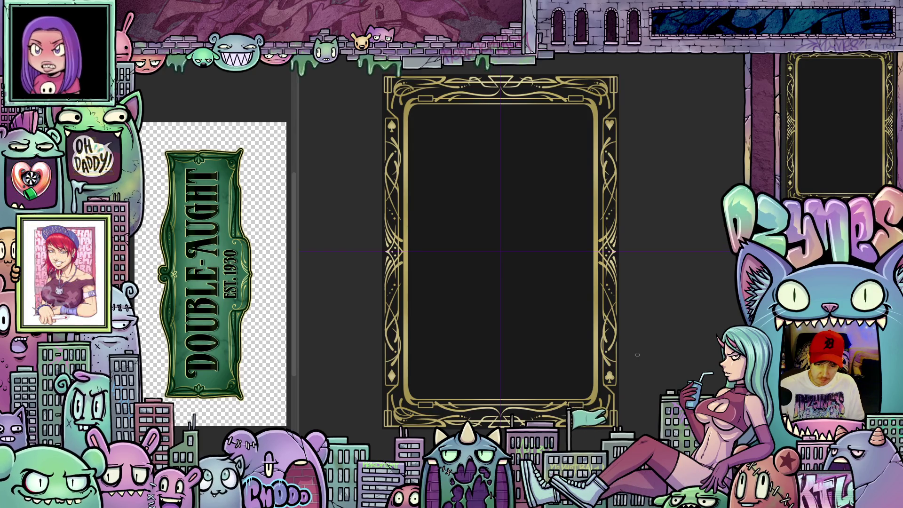
scroll(508, 378, up, 1)
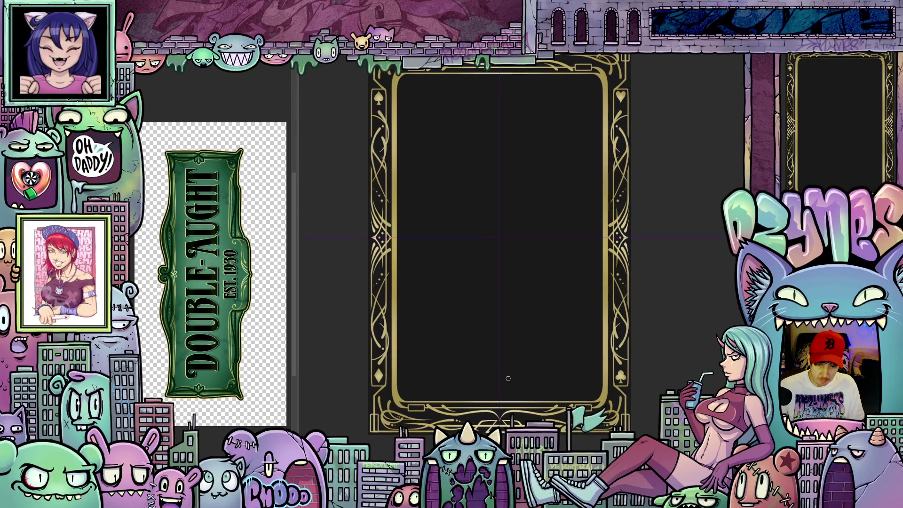
scroll(539, 389, up, 3)
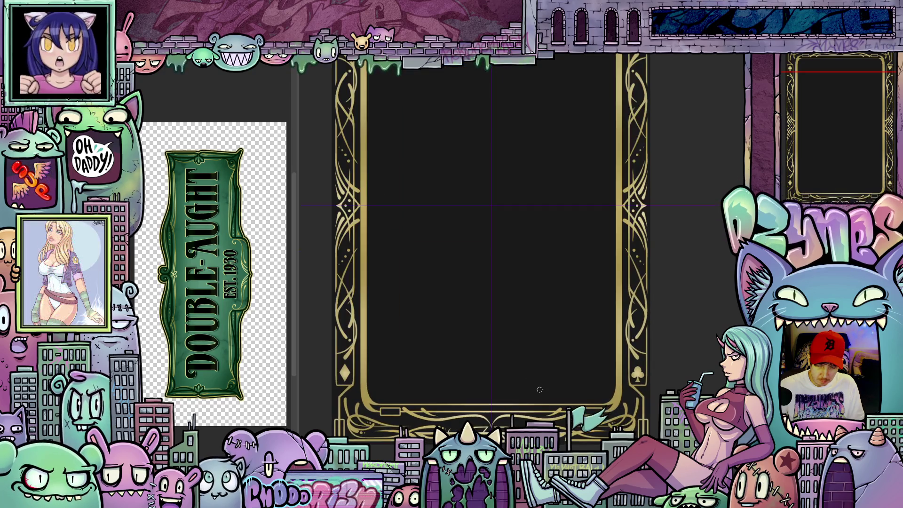
mouse_move(531, 387)
mouse_down()
mouse_move(540, 359)
mouse_move(542, 368)
mouse_up()
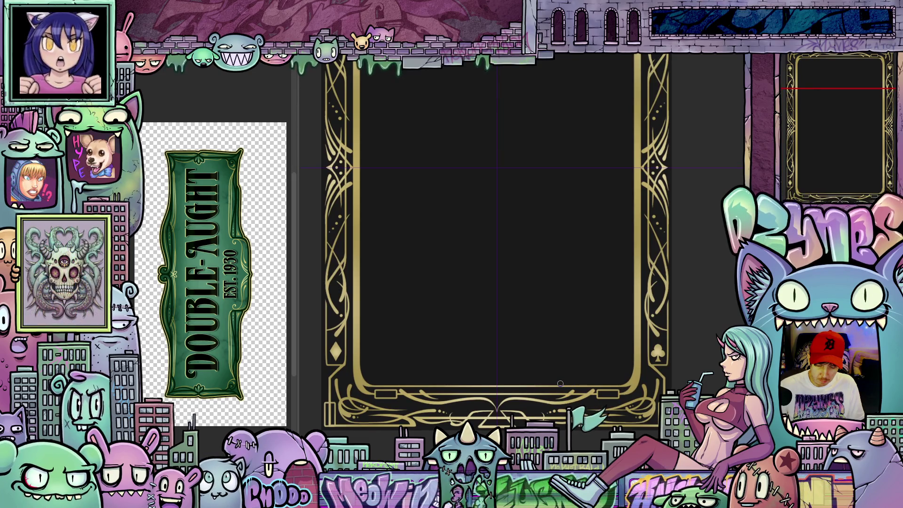
scroll(561, 344, down, 2)
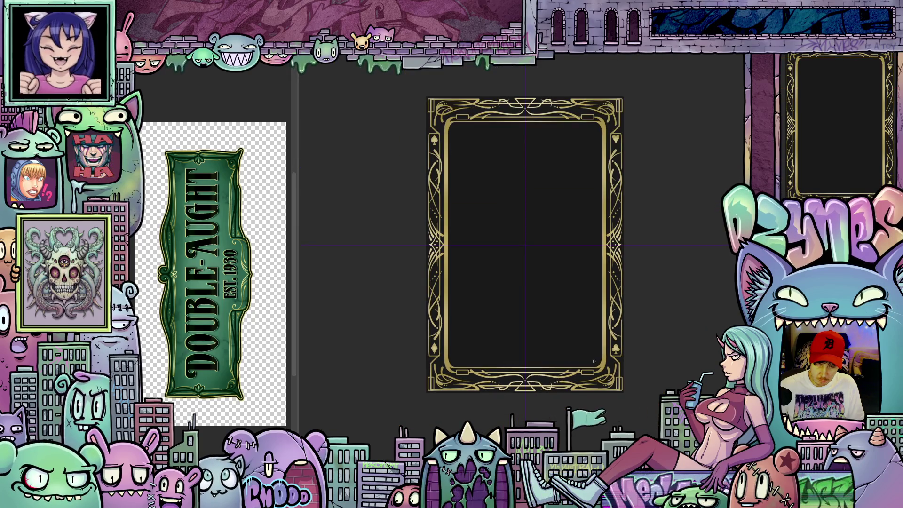
scroll(594, 361, up, 3)
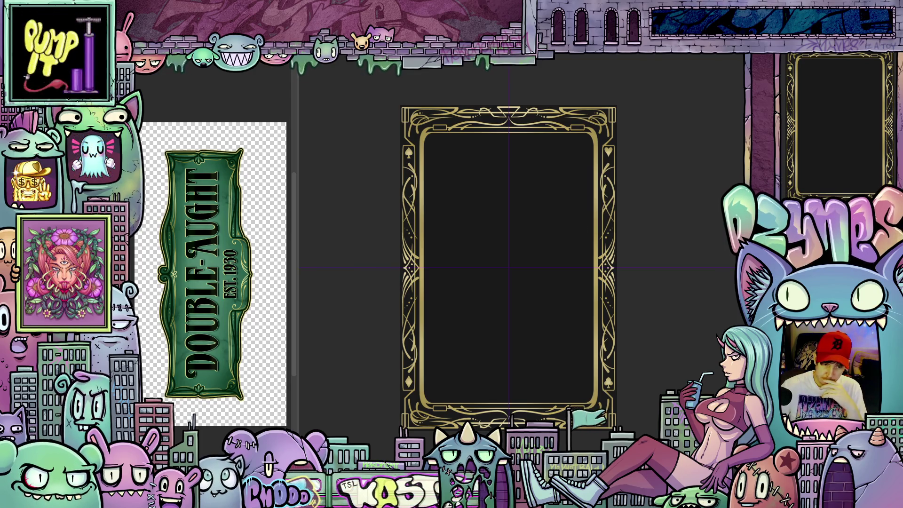
- Add a Hue/Saturation/Luminosity correction layer, lowering Saturation from 12 to 11
key(alt+l)
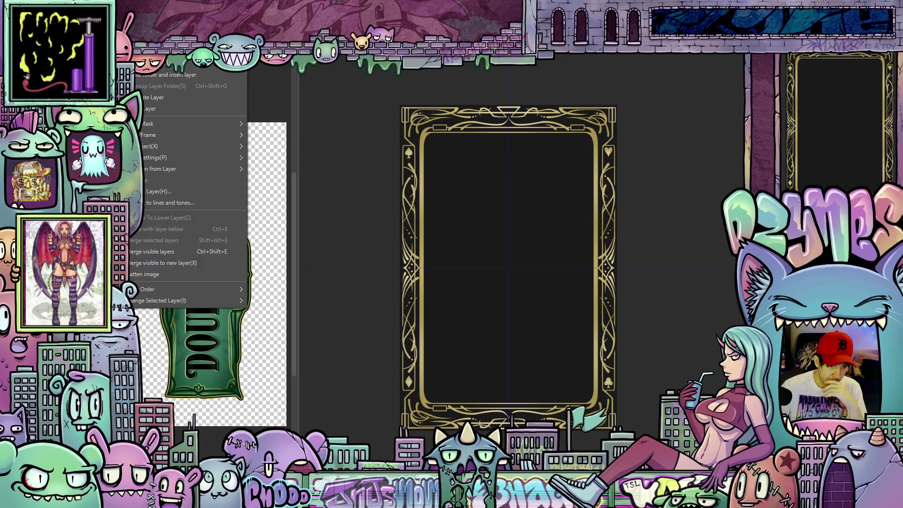
mouse_move(226, 65)
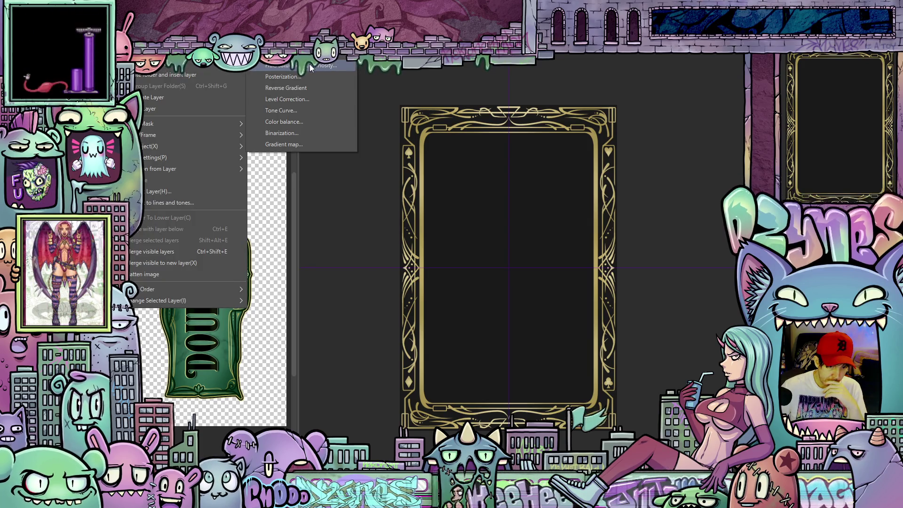
click(310, 68)
drag(182, 149, 188, 155)
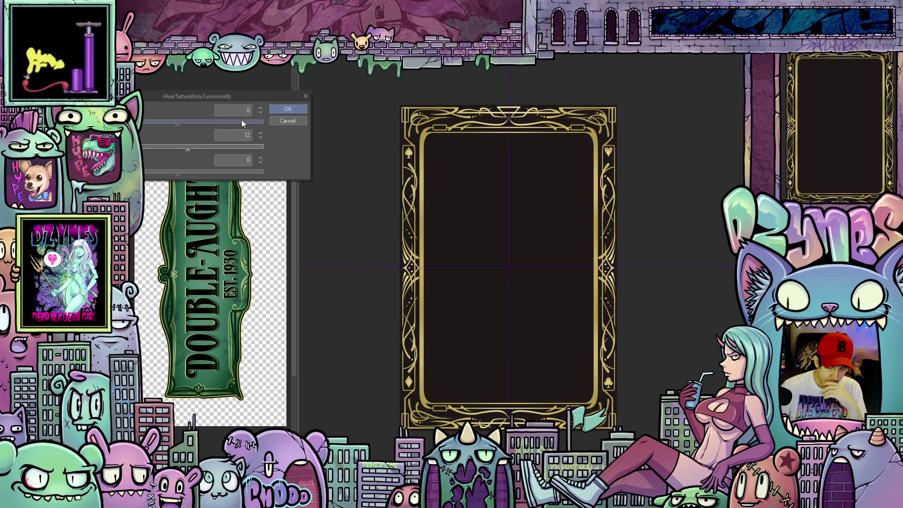
drag(189, 151, 187, 153)
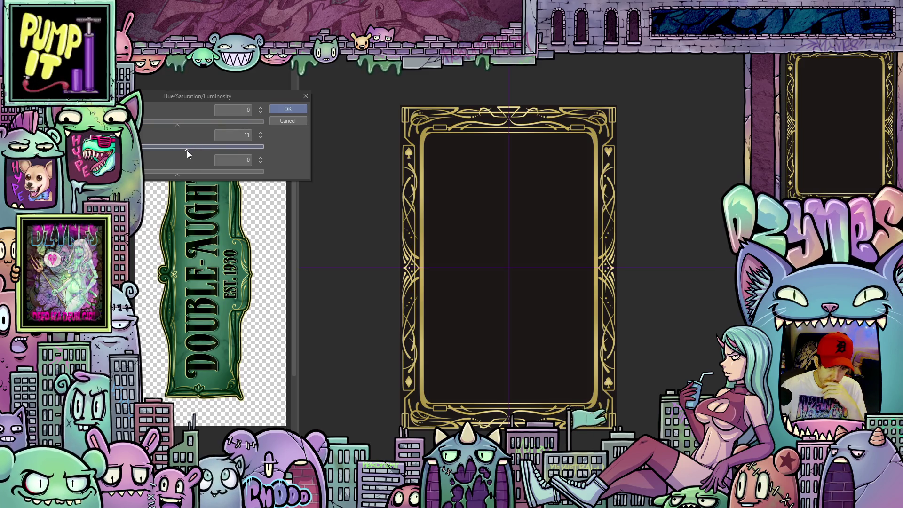
click(291, 109)
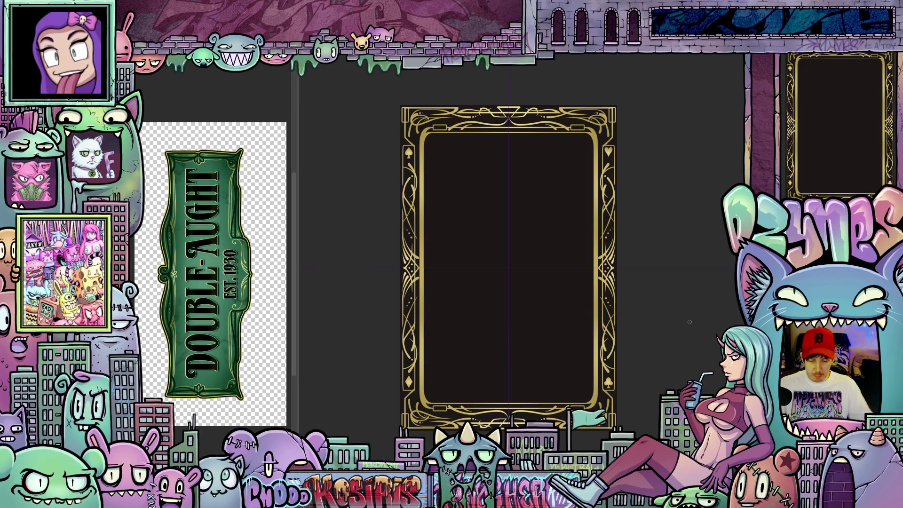
scroll(652, 381, up, 1)
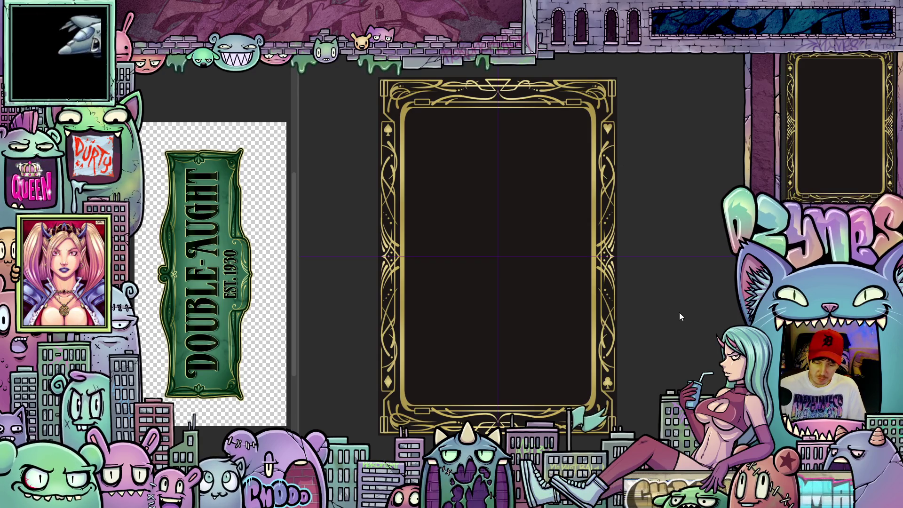
scroll(703, 354, down, 1)
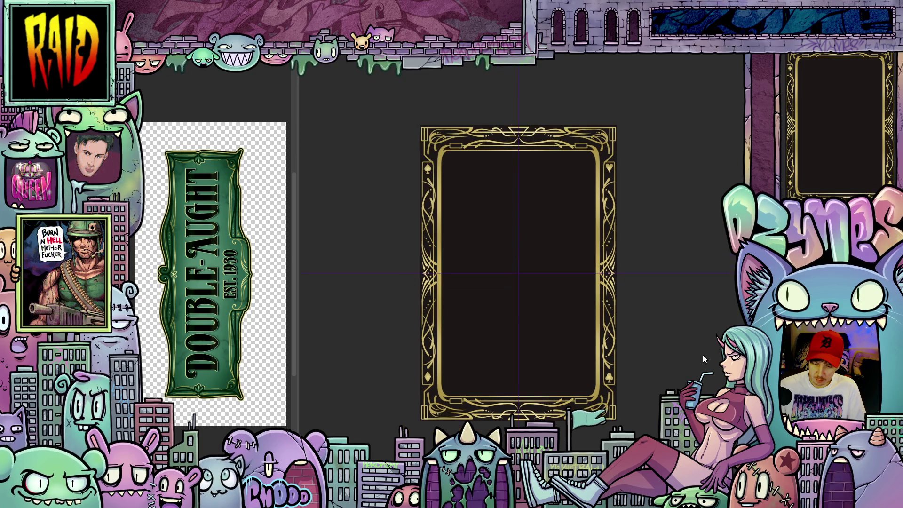
scroll(667, 365, down, 1)
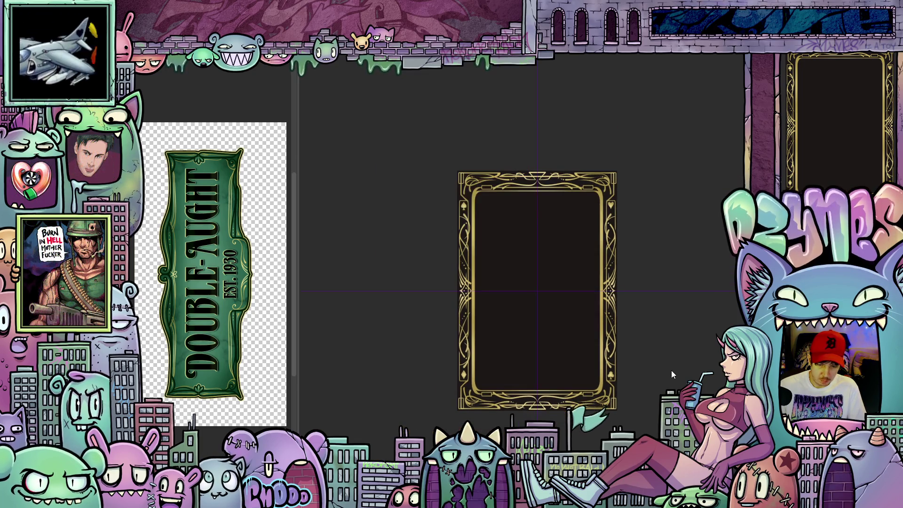
scroll(671, 370, up, 2)
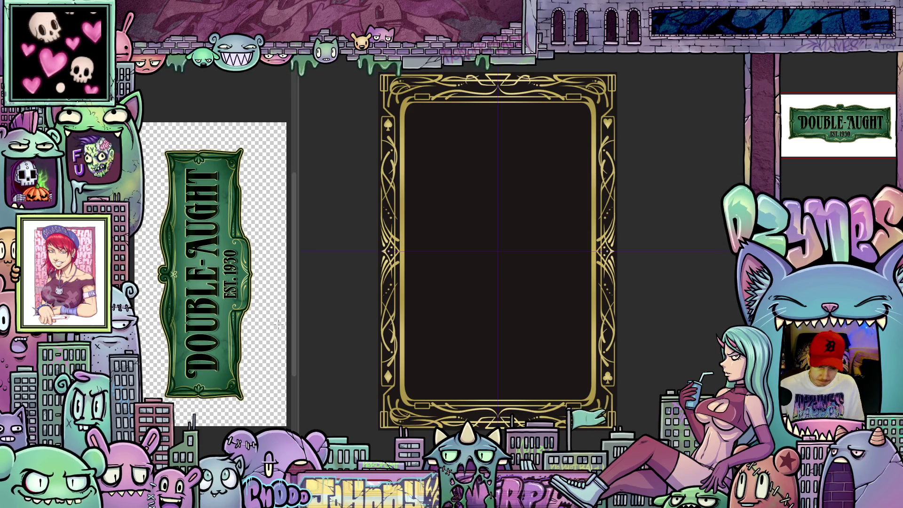
drag(221, 371, 225, 350)
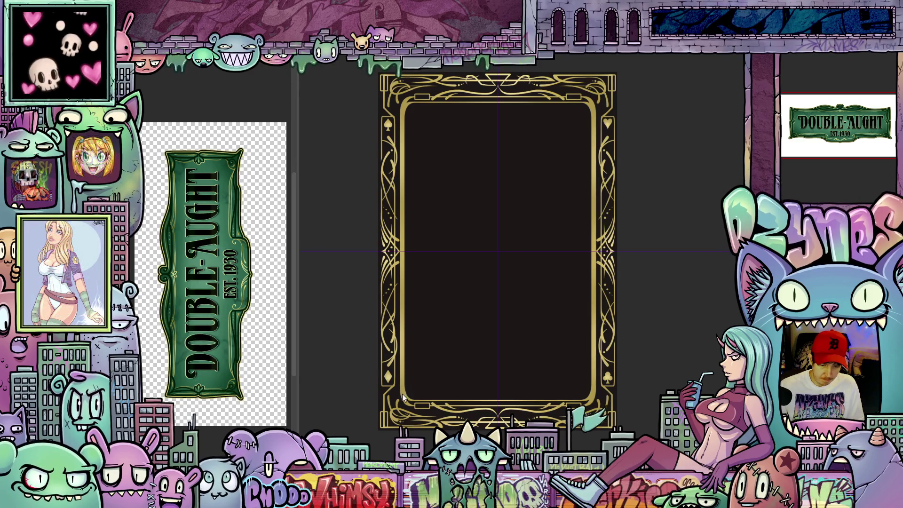
scroll(401, 394, up, 5)
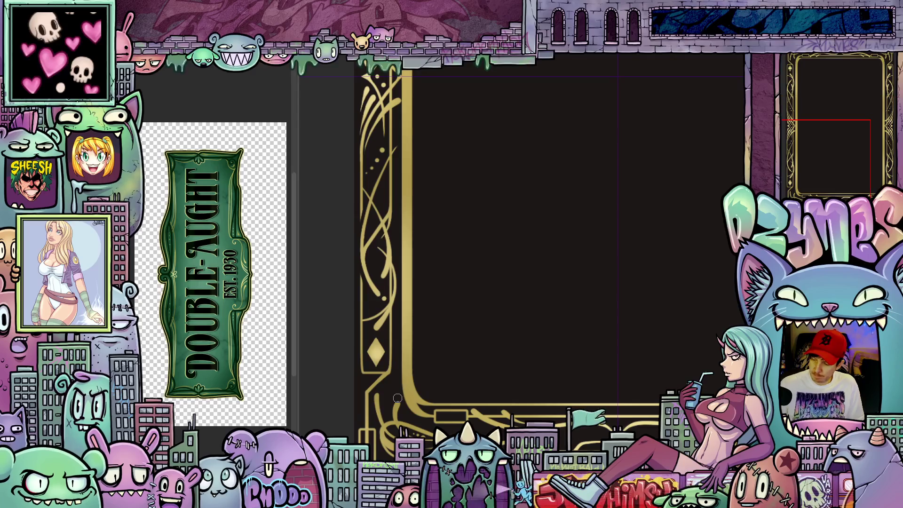
scroll(397, 399, down, 3)
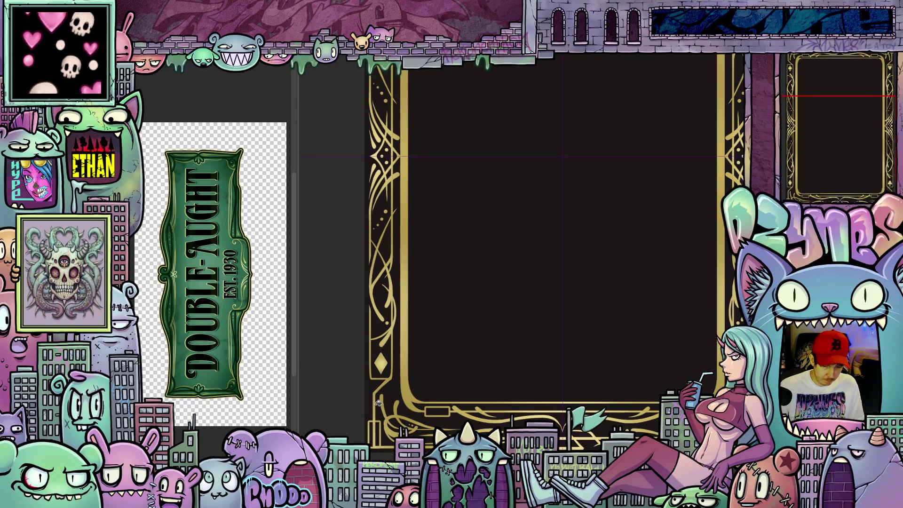
click(393, 392)
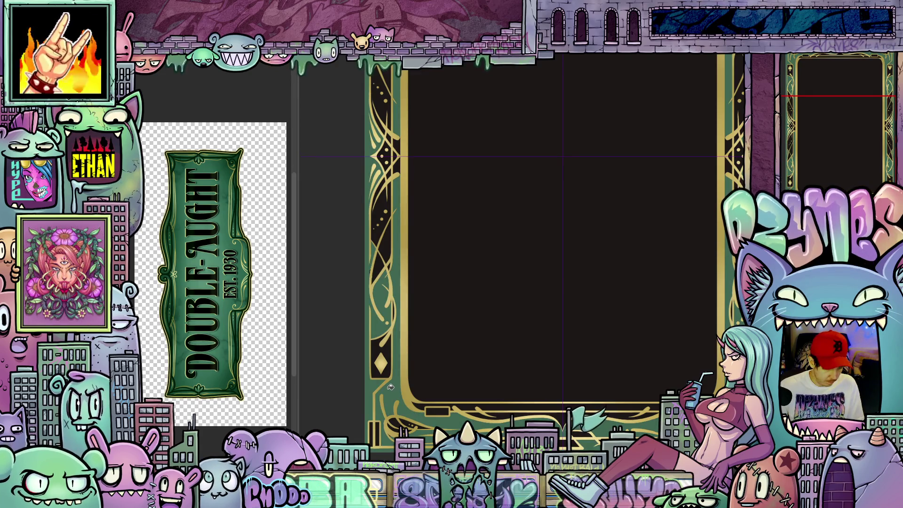
key(ctrl+z)
drag(409, 410, 401, 370)
scroll(398, 371, up, 4)
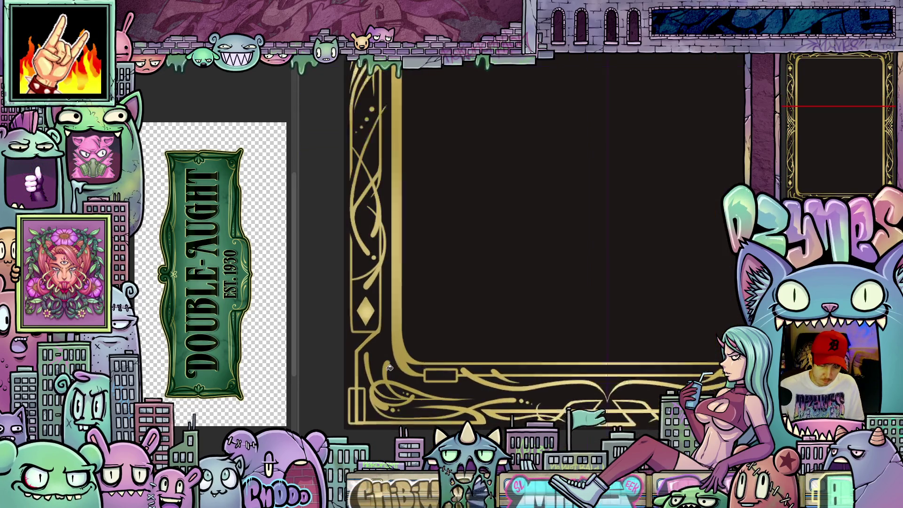
scroll(389, 417, down, 5)
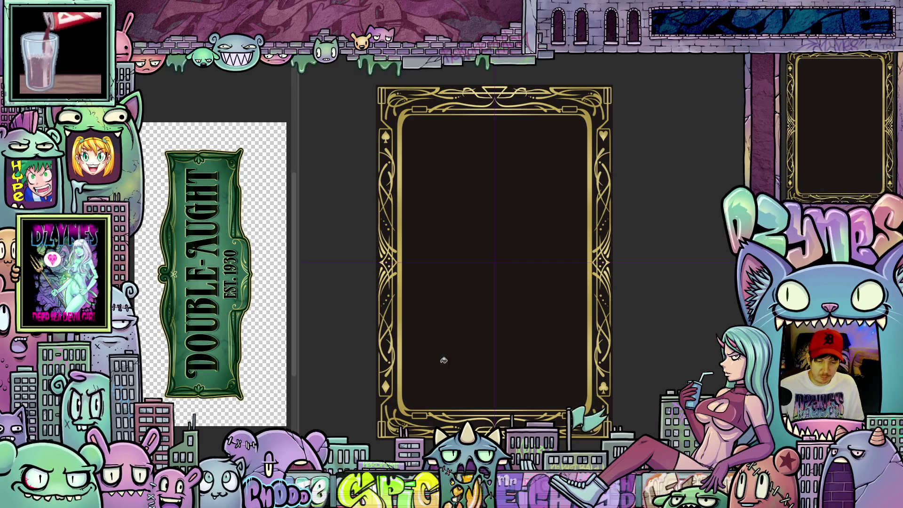
- Zoom in and out around the card frame to check the restored green band
scroll(437, 345, up, 2)
scroll(447, 294, up, 3)
scroll(454, 358, up, 3)
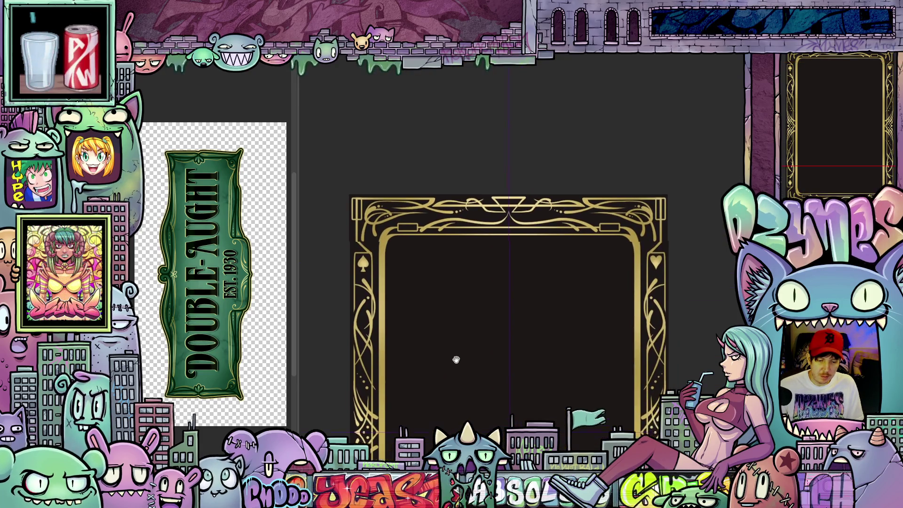
scroll(383, 369, down, 5)
scroll(464, 303, up, 1)
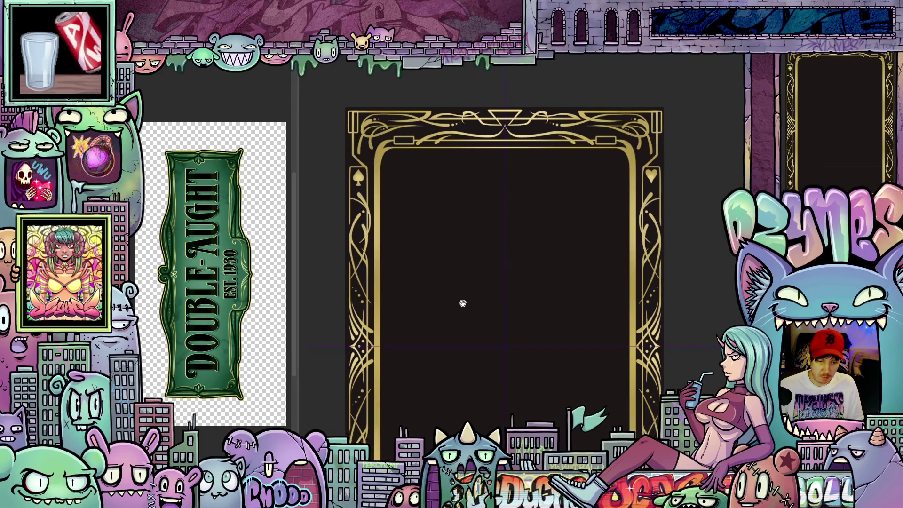
scroll(544, 355, down, 4)
scroll(480, 286, right, 3)
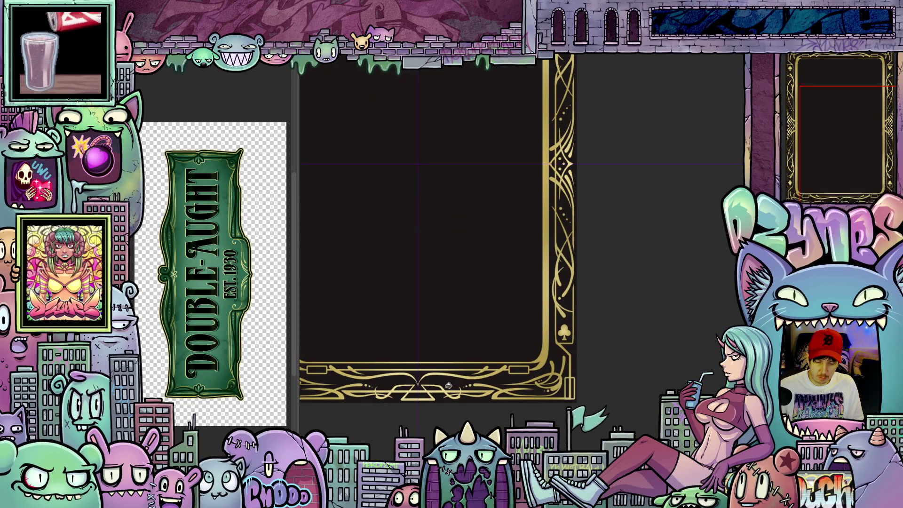
scroll(531, 384, up, 3)
scroll(516, 386, down, 3)
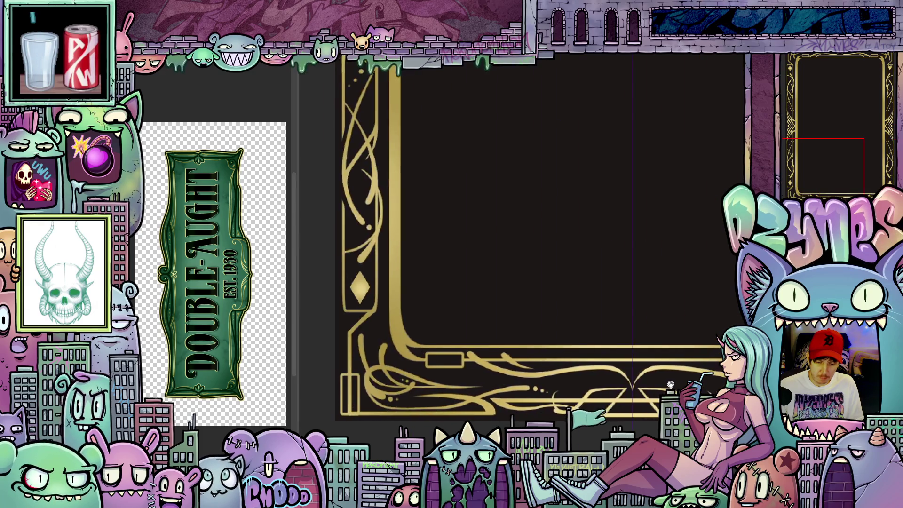
scroll(541, 367, up, 3)
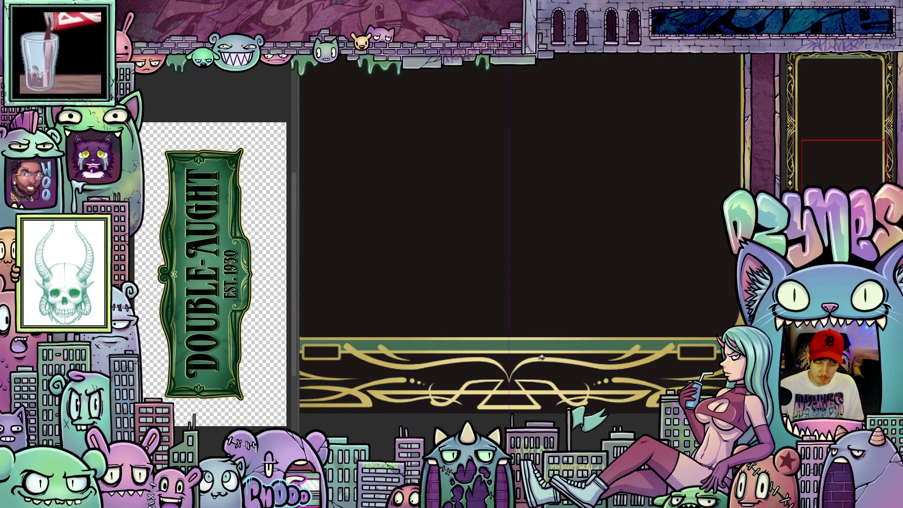
scroll(579, 344, down, 3)
scroll(439, 347, up, 3)
scroll(439, 347, up, 2)
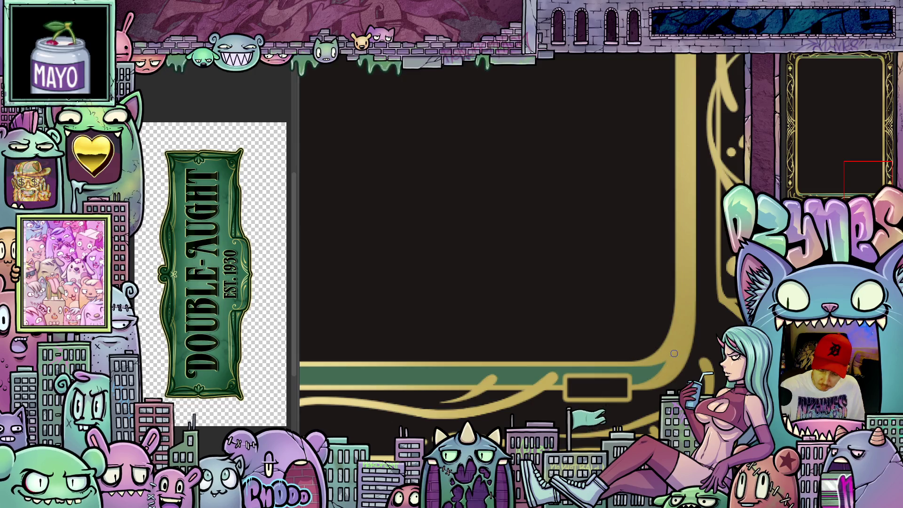
scroll(668, 326, down, 3)
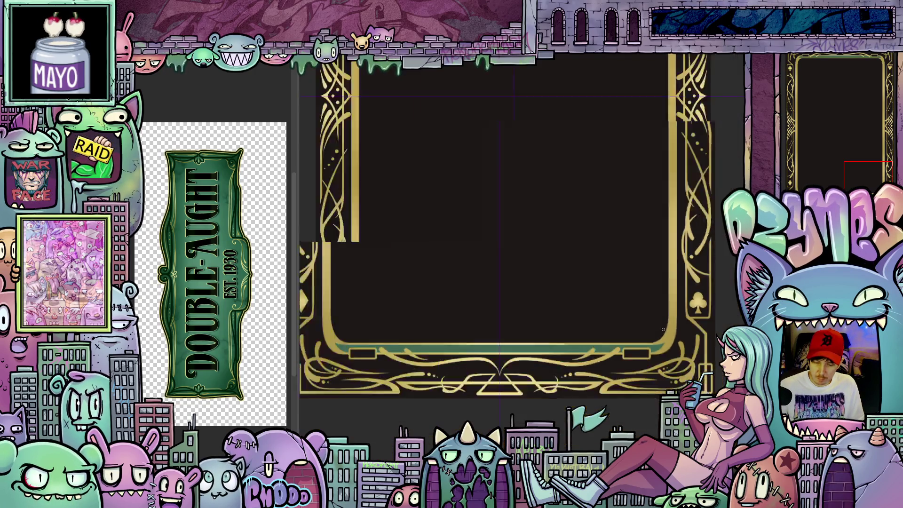
- Briefly show the hidden side panel, then hide it again
key(Tab)
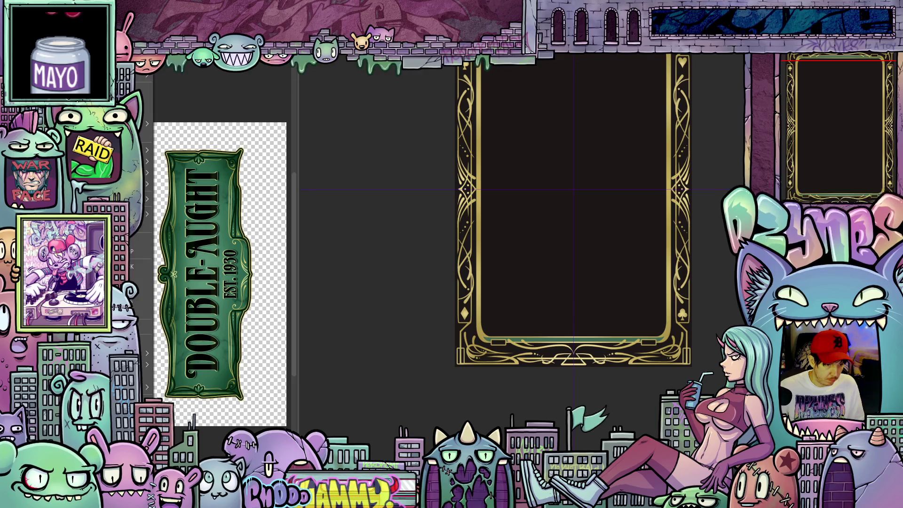
key(Tab)
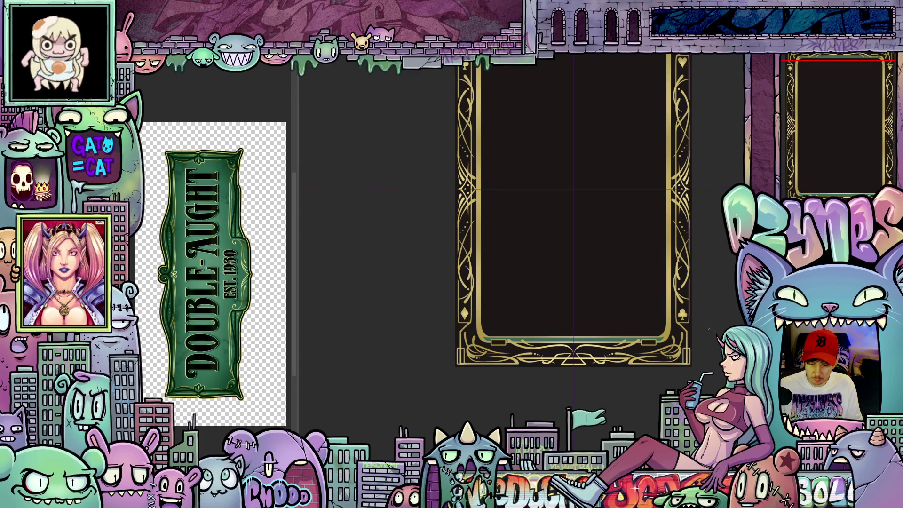
scroll(710, 329, up, 3)
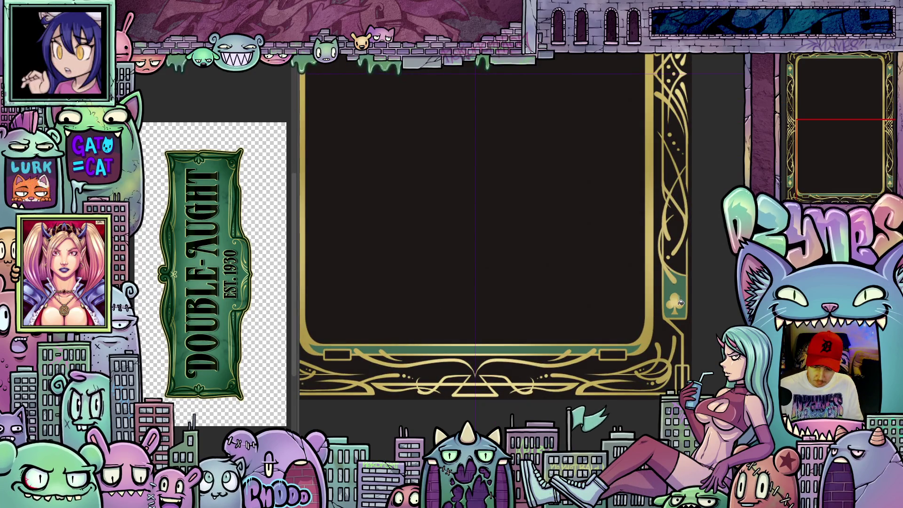
- Rotate the view to the corner, fill the black border band green, then restore an upright full view
scroll(687, 311, down, 3)
mouse_move(693, 338)
mouse_down()
mouse_move(668, 391)
mouse_move(660, 365)
mouse_move(658, 387)
mouse_move(653, 371)
mouse_up()
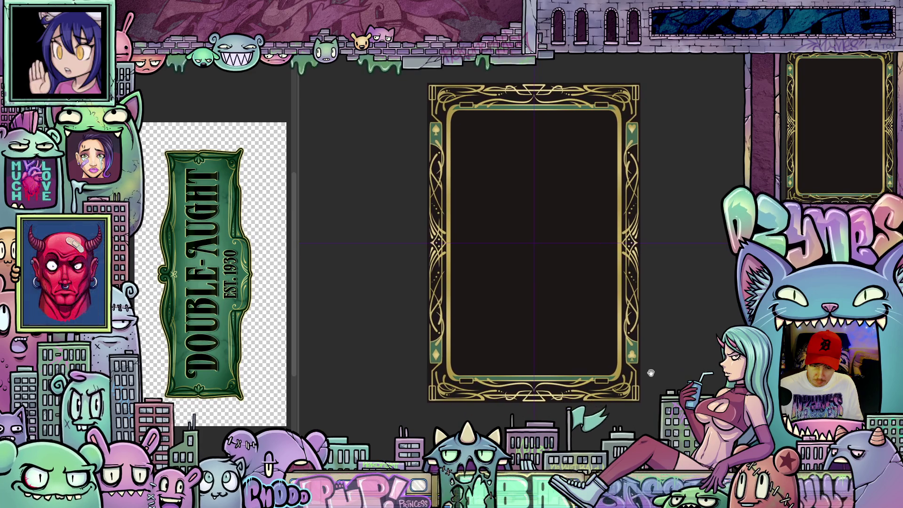
scroll(653, 371, up, 2)
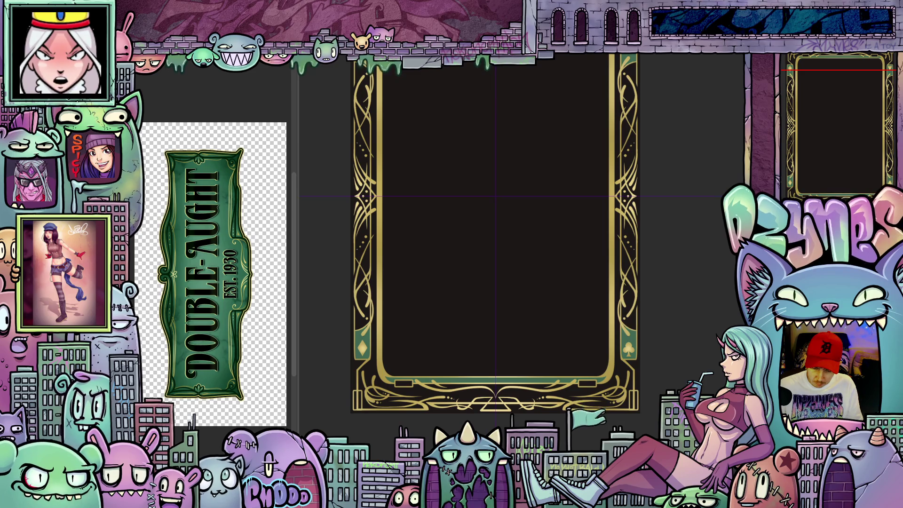
scroll(587, 412, up, 5)
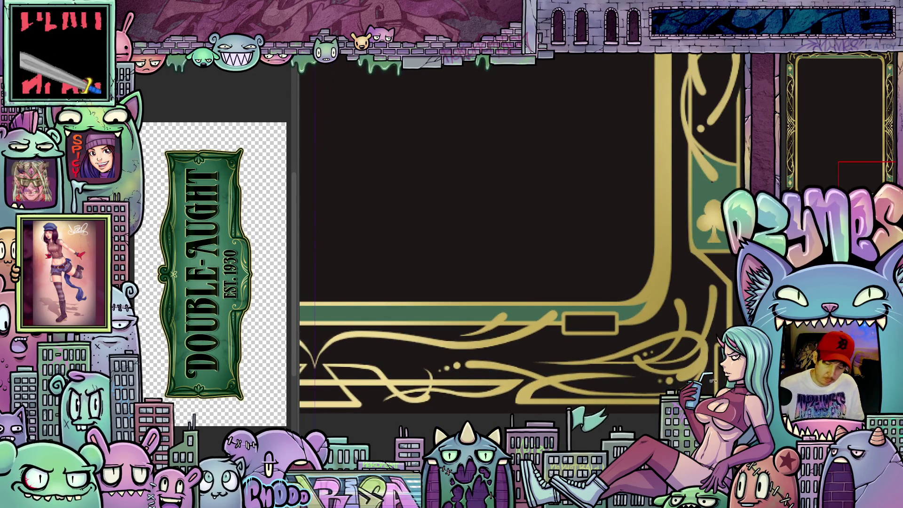
drag(587, 412, 449, 272)
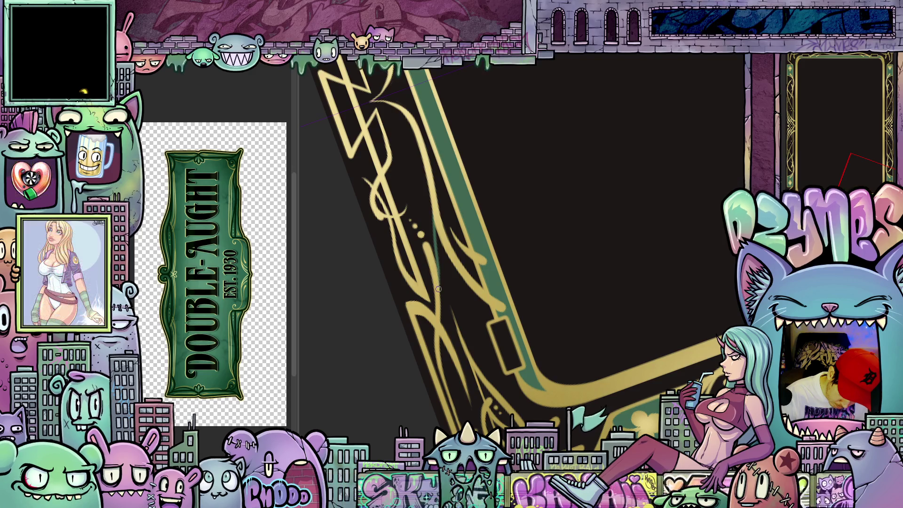
drag(439, 280, 654, 229)
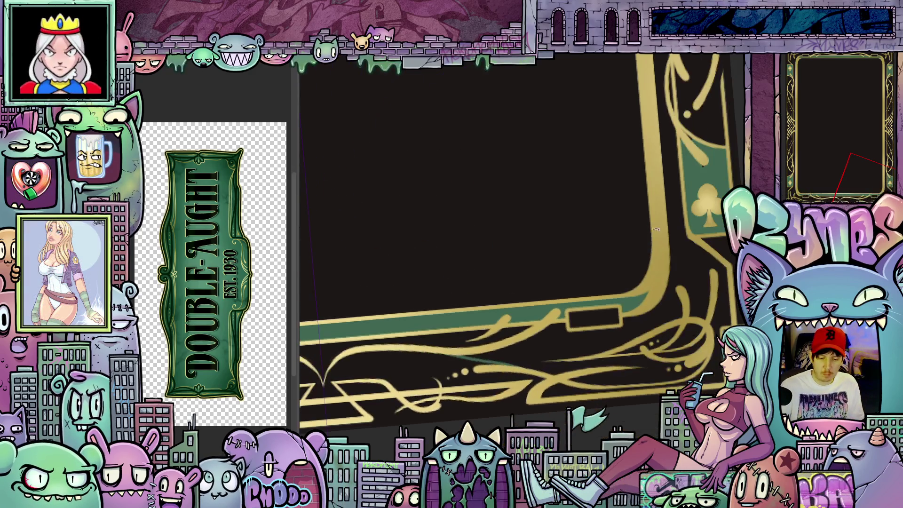
click(572, 349)
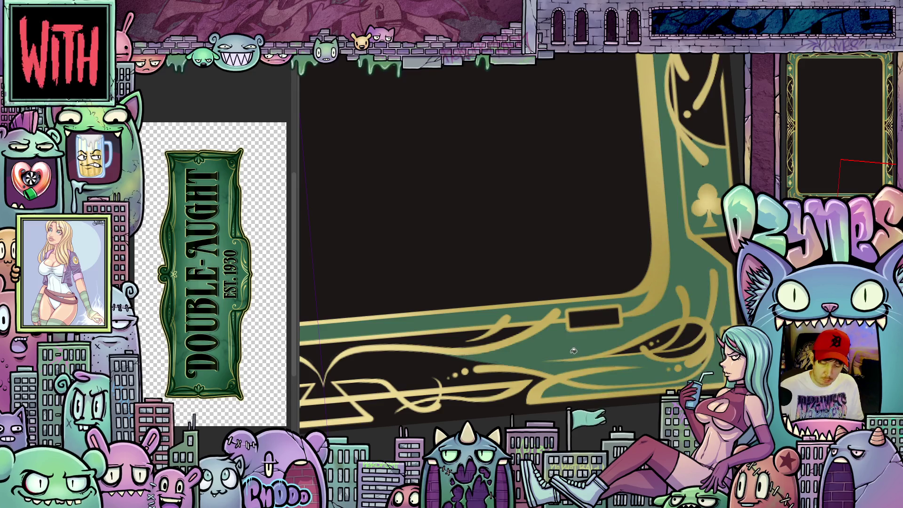
key(ctrl+0)
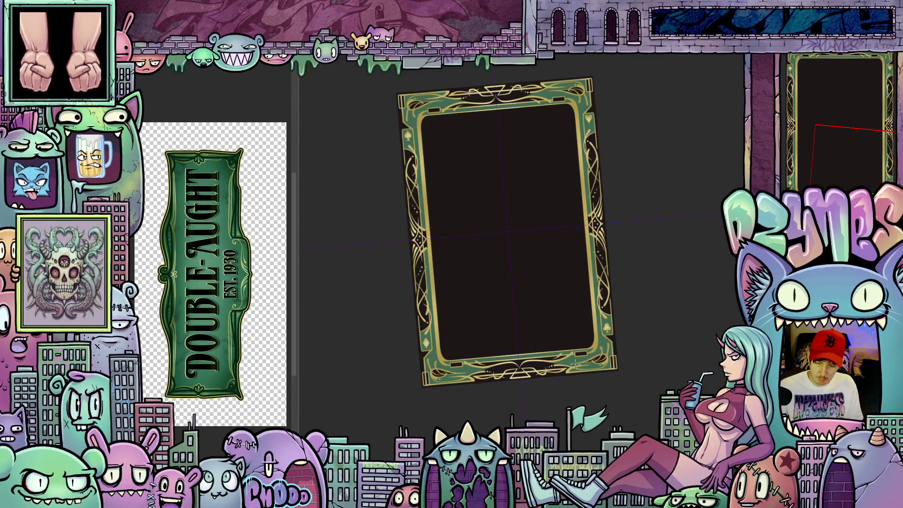
drag(595, 392, 625, 406)
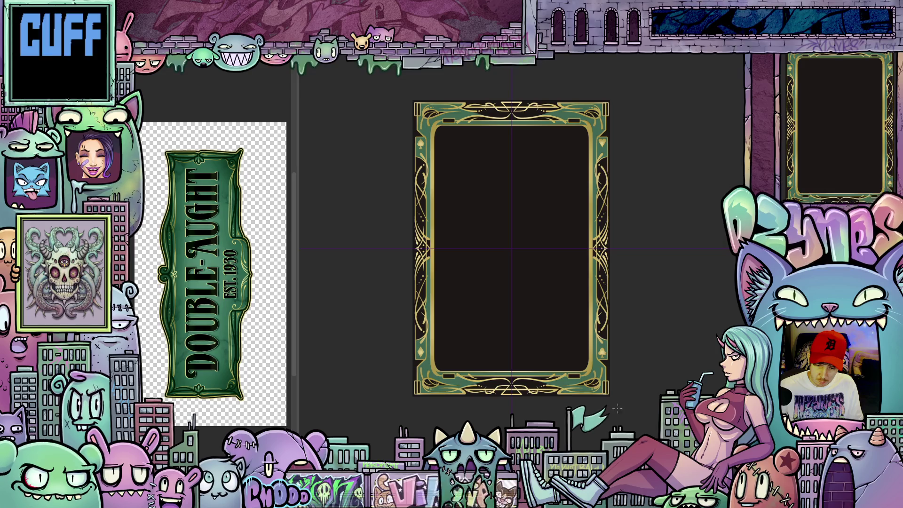
scroll(570, 397, up, 5)
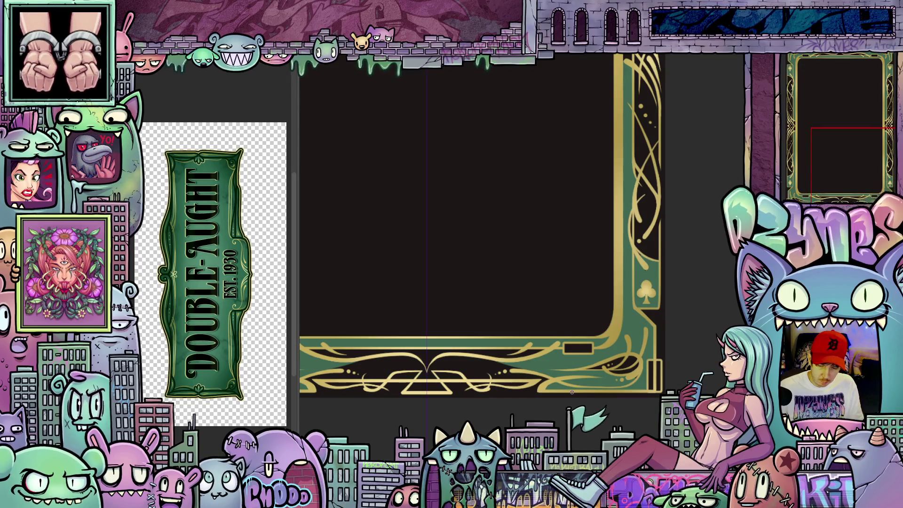
scroll(572, 392, down, 4)
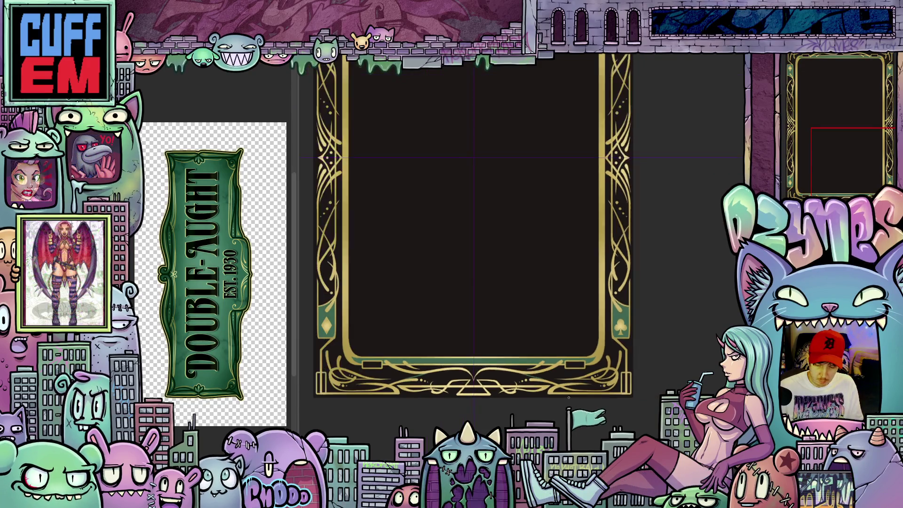
scroll(374, 402, up, 5)
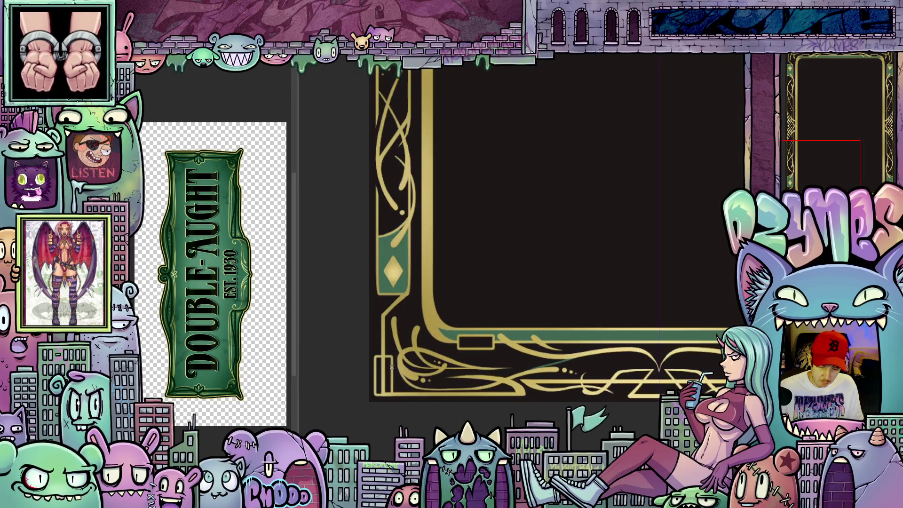
scroll(385, 380, up, 1)
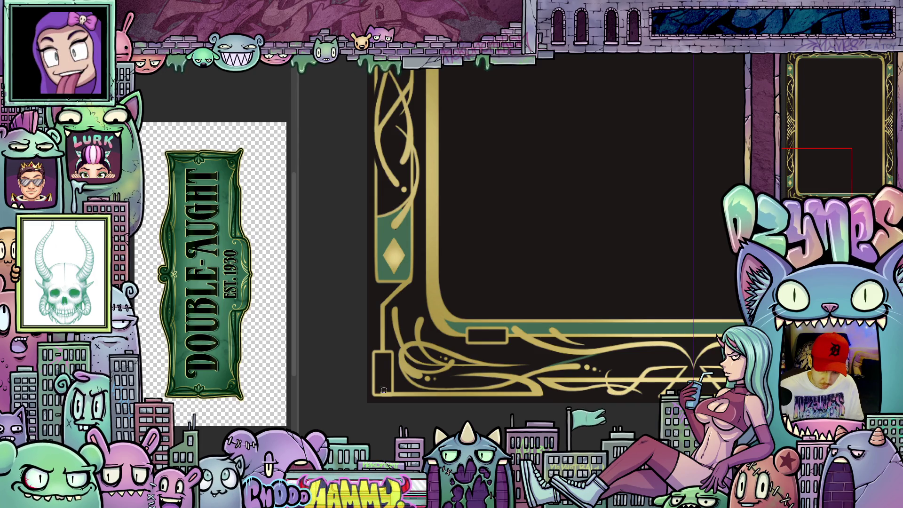
scroll(377, 409, up, 2)
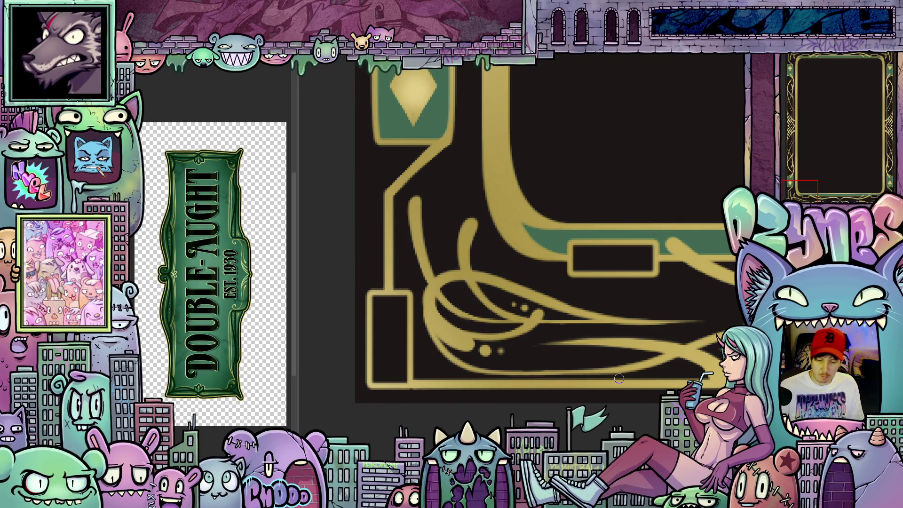
scroll(593, 390, down, 3)
mouse_move(592, 391)
mouse_down()
mouse_move(438, 365)
mouse_move(443, 377)
mouse_move(690, 376)
mouse_move(649, 419)
mouse_move(734, 432)
mouse_up()
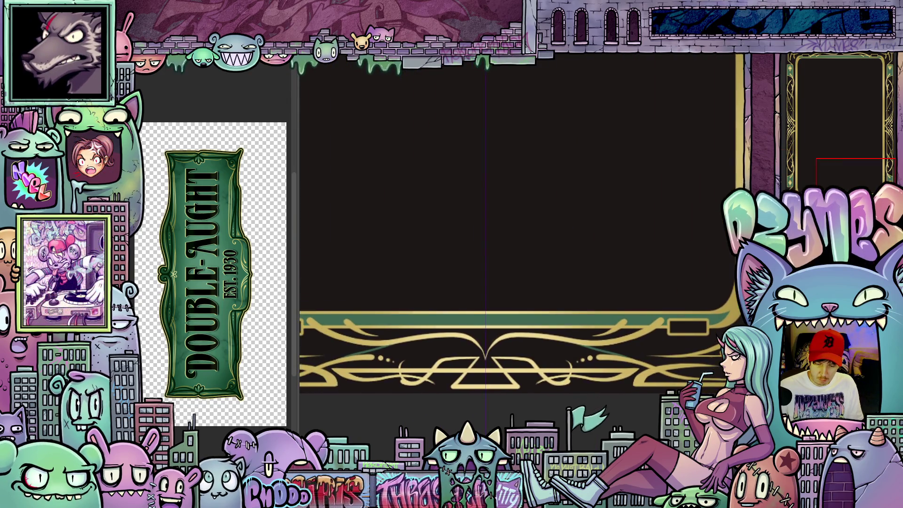
scroll(643, 394, up, 2)
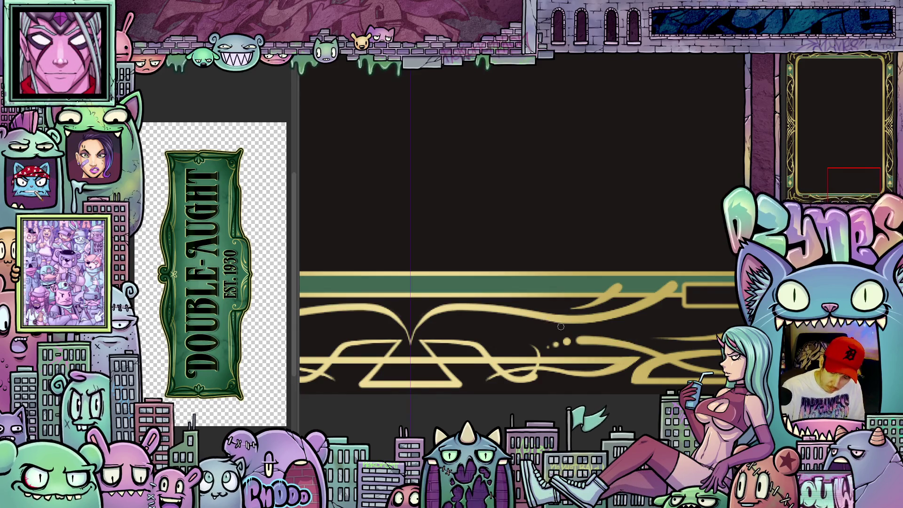
key(ctrl+0)
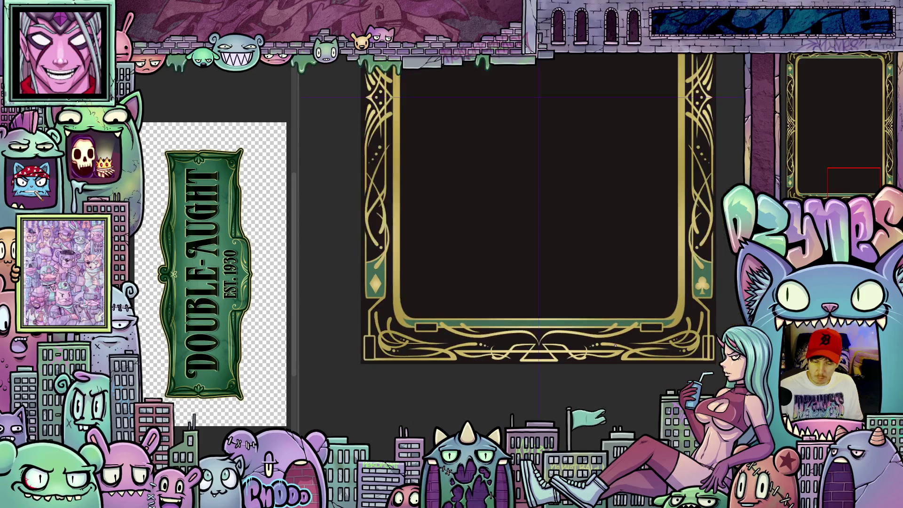
- Brush dark colour over the bottom-right corner rectangle's inner gold lines, then zoom back out
scroll(634, 366, up, 5)
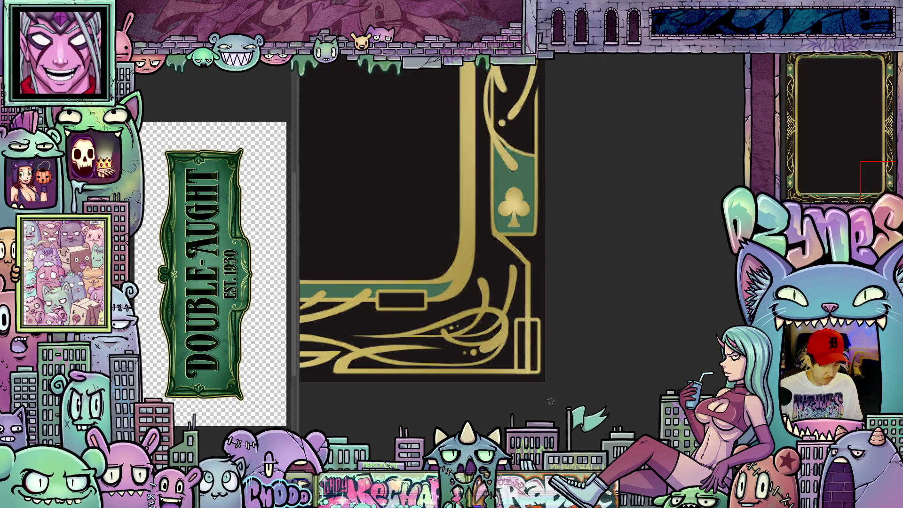
drag(529, 322, 529, 370)
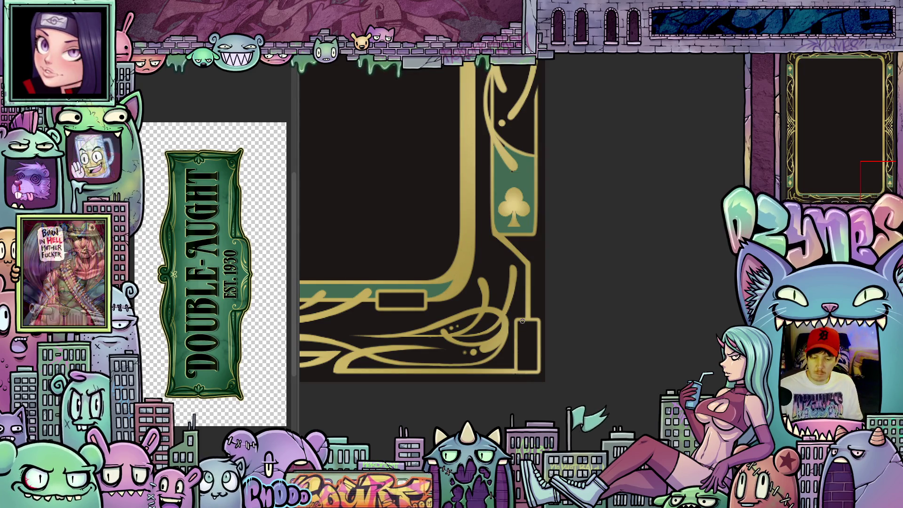
scroll(516, 354, down, 5)
drag(478, 337, 523, 402)
drag(594, 360, 588, 401)
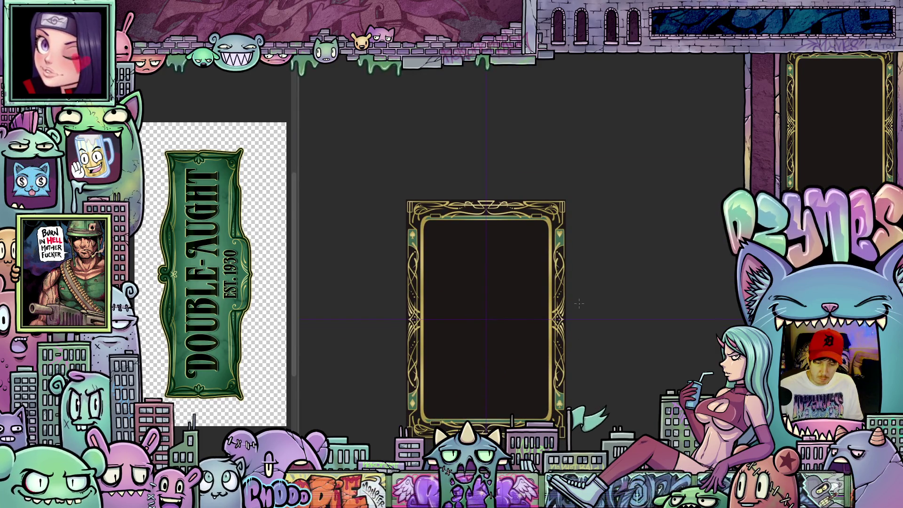
- Zoom to the top-left corner and paint dark over the small rectangle's inner vertical gold line
scroll(567, 202, up, 5)
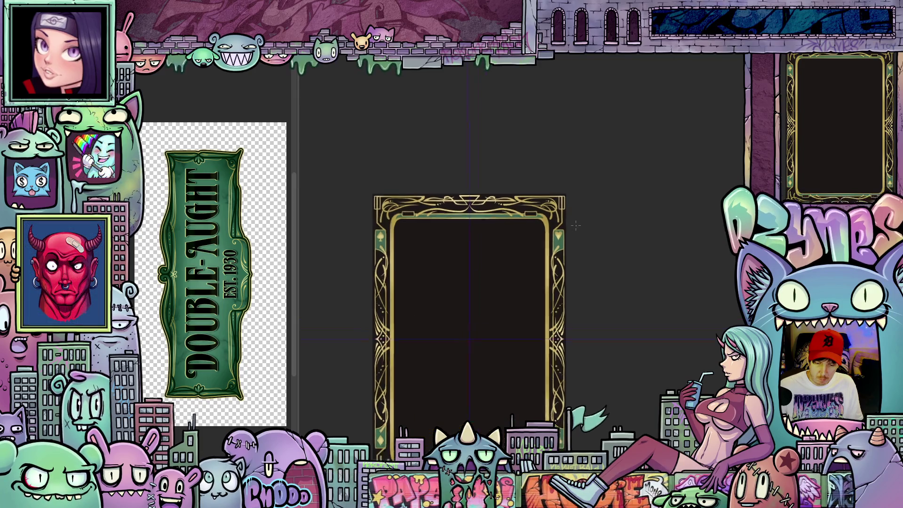
scroll(566, 202, up, 2)
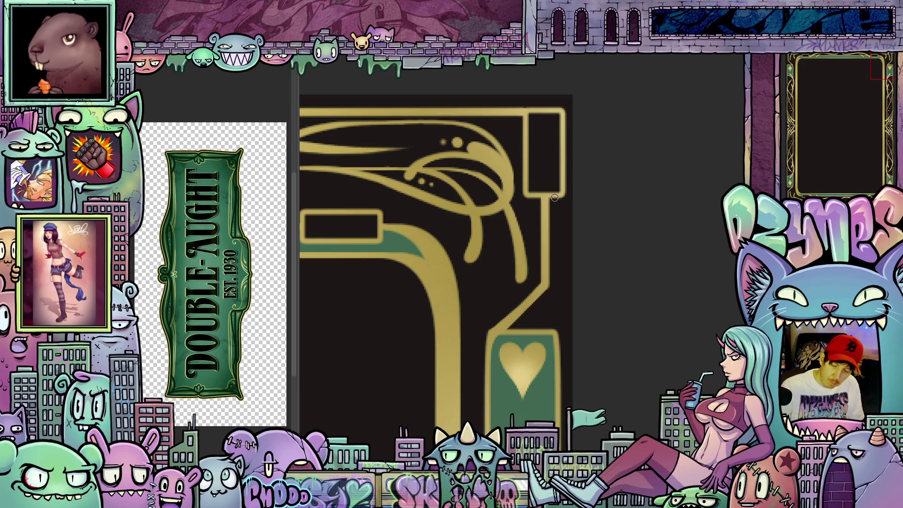
scroll(471, 292, down, 3)
scroll(470, 332, up, 1)
drag(470, 333, 679, 329)
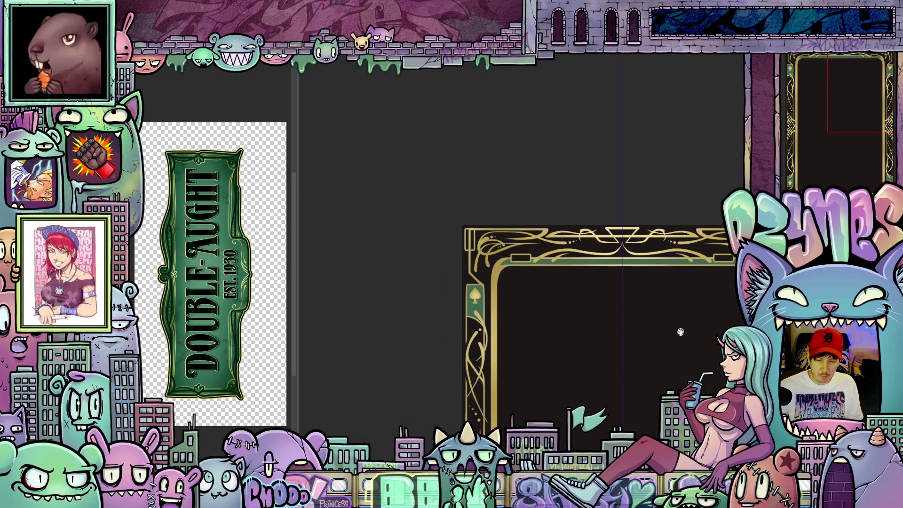
scroll(486, 250, up, 3)
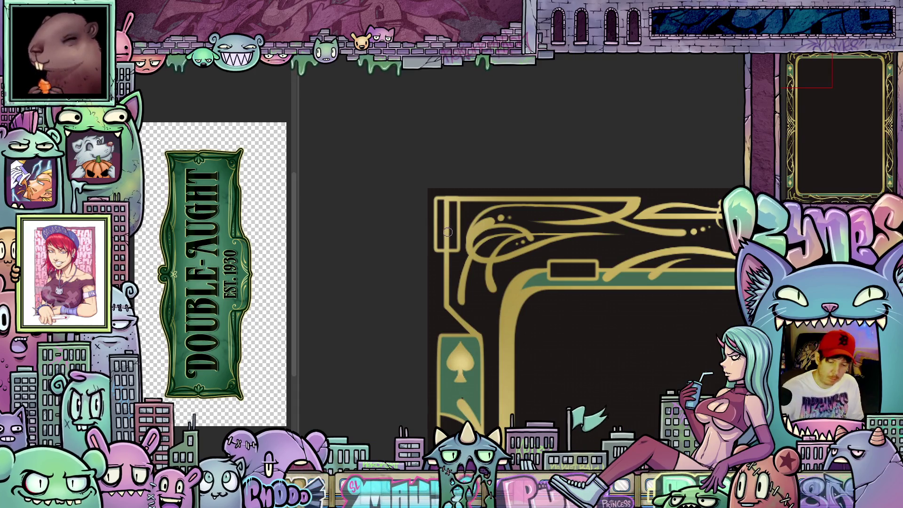
mouse_move(451, 231)
mouse_down()
mouse_move(455, 241)
mouse_move(452, 205)
mouse_up()
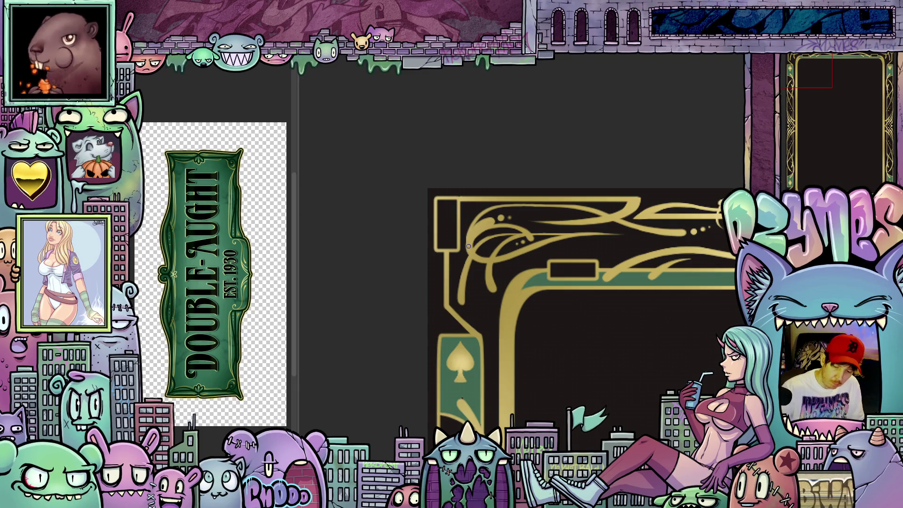
scroll(483, 303, down, 5)
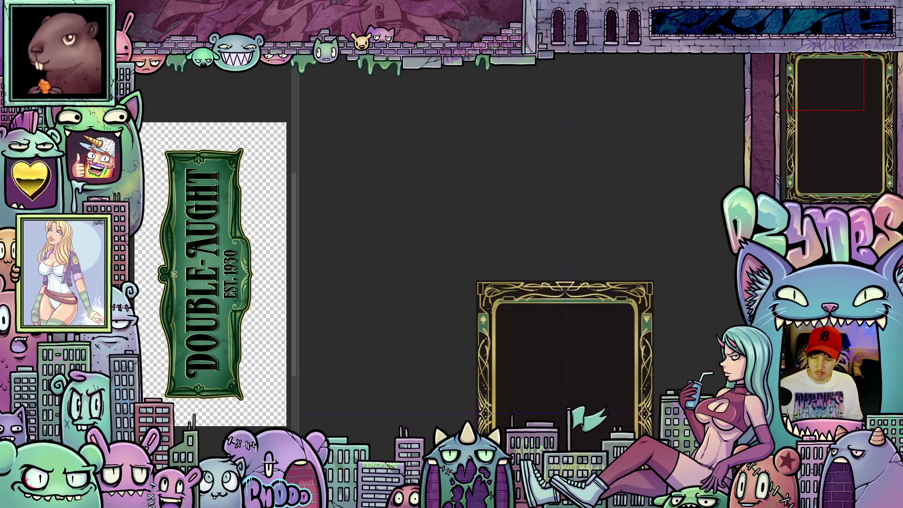
drag(540, 363, 496, 262)
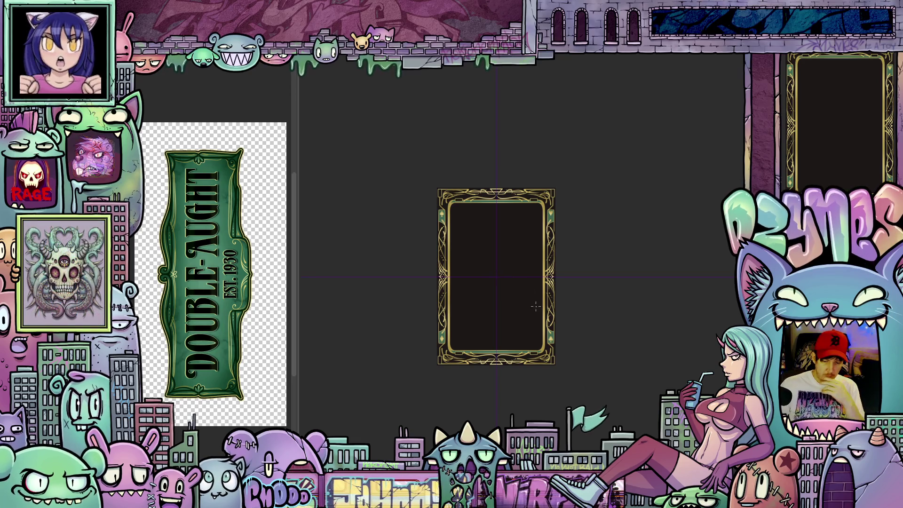
scroll(543, 325, up, 2)
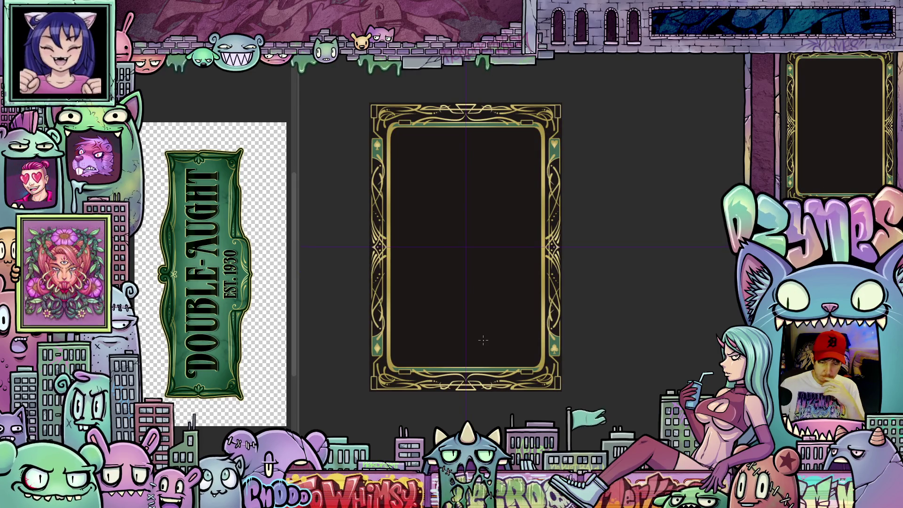
scroll(569, 327, up, 5)
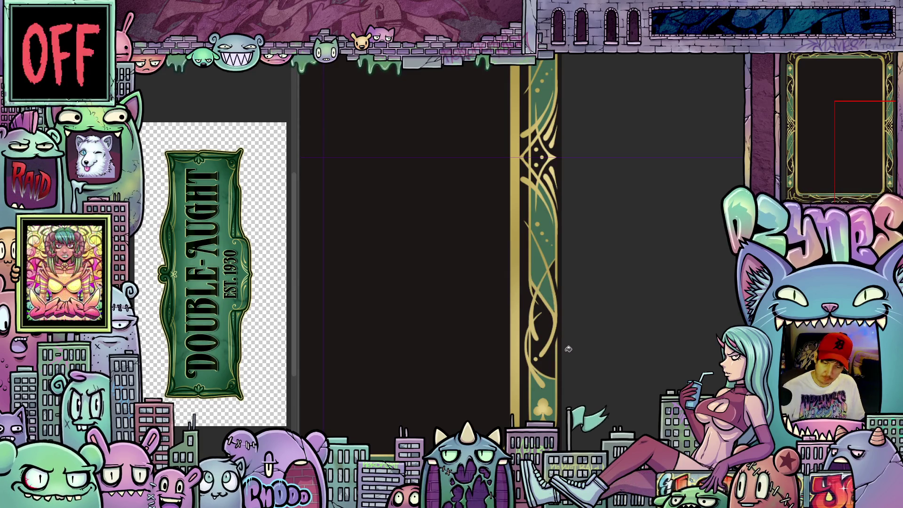
scroll(568, 348, down, 5)
mouse_move(581, 326)
mouse_down()
mouse_move(591, 353)
mouse_move(600, 346)
mouse_up()
scroll(601, 336, up, 5)
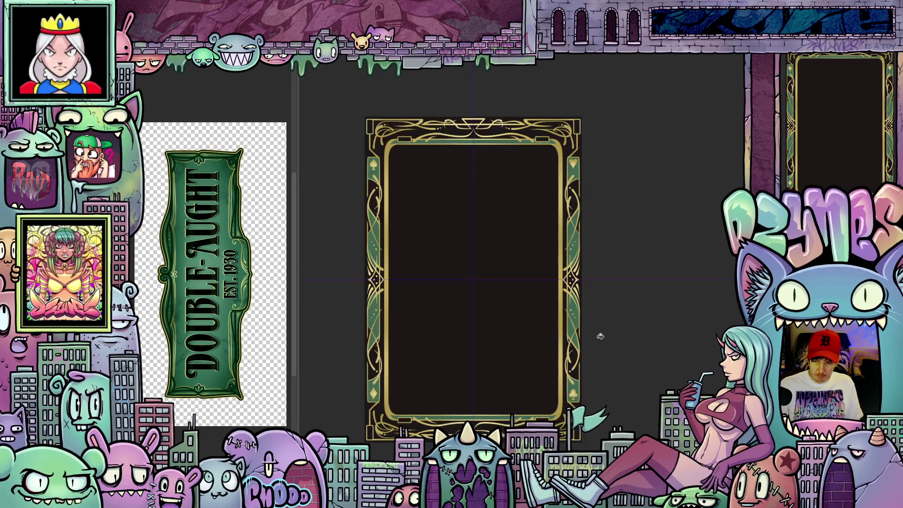
mouse_move(604, 320)
mouse_down()
mouse_move(630, 300)
mouse_move(634, 363)
mouse_move(637, 314)
mouse_move(645, 346)
mouse_move(645, 287)
mouse_up()
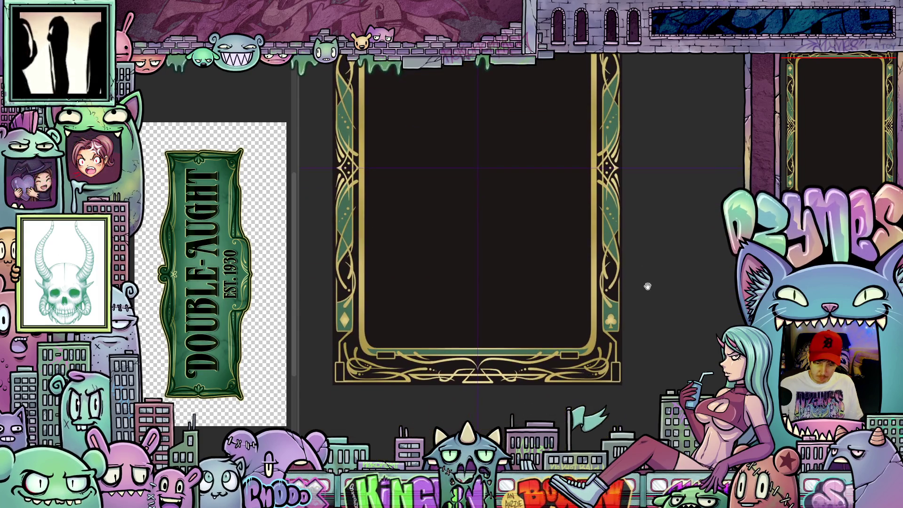
scroll(618, 380, up, 2)
scroll(597, 377, up, 2)
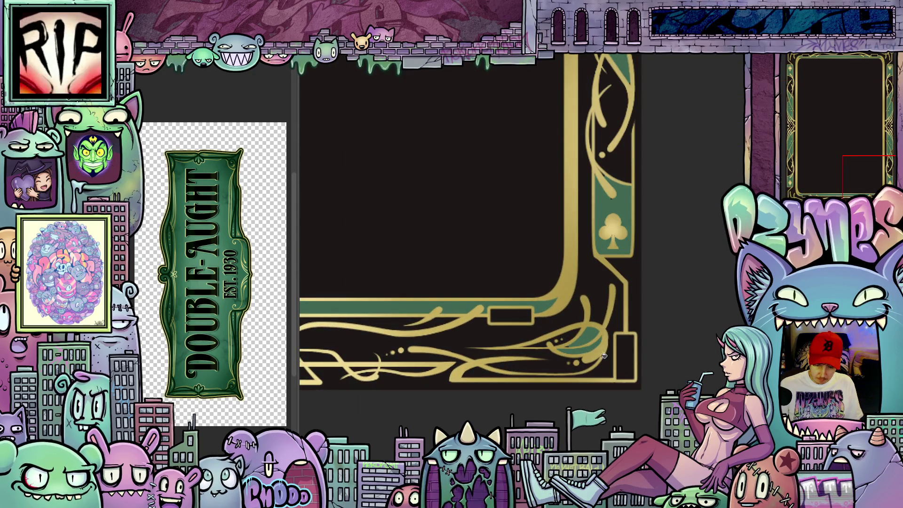
scroll(602, 369, up, 1)
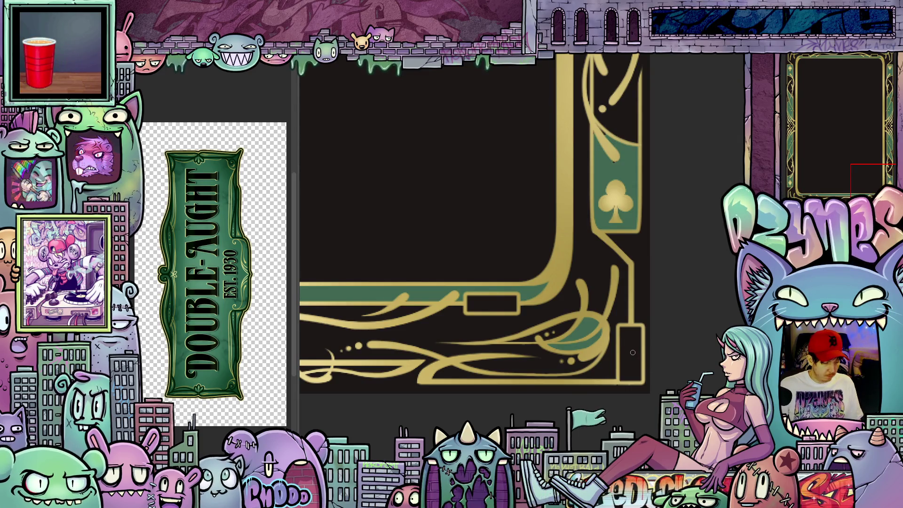
click(636, 358)
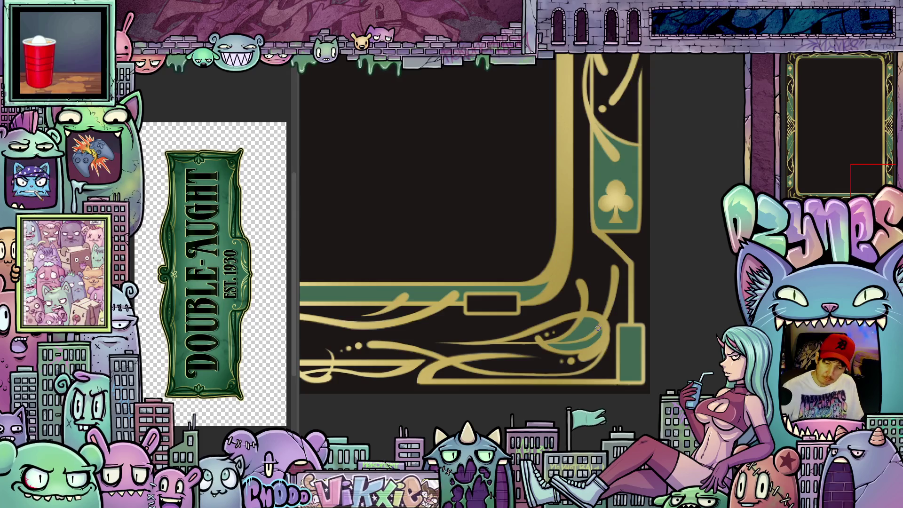
mouse_move(496, 397)
mouse_down()
mouse_move(651, 331)
mouse_move(684, 337)
mouse_up()
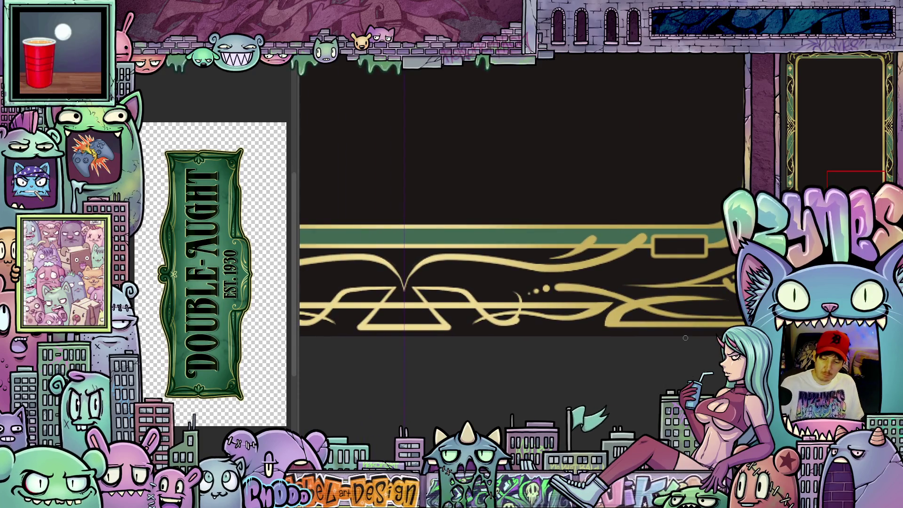
scroll(578, 351, down, 3)
mouse_move(578, 350)
mouse_down()
mouse_move(627, 387)
mouse_move(564, 390)
mouse_move(631, 312)
mouse_move(594, 303)
mouse_move(568, 382)
mouse_up()
scroll(627, 387, down, 3)
mouse_move(566, 324)
mouse_down()
mouse_move(562, 373)
mouse_move(508, 323)
mouse_move(568, 326)
mouse_up()
scroll(568, 326, up, 5)
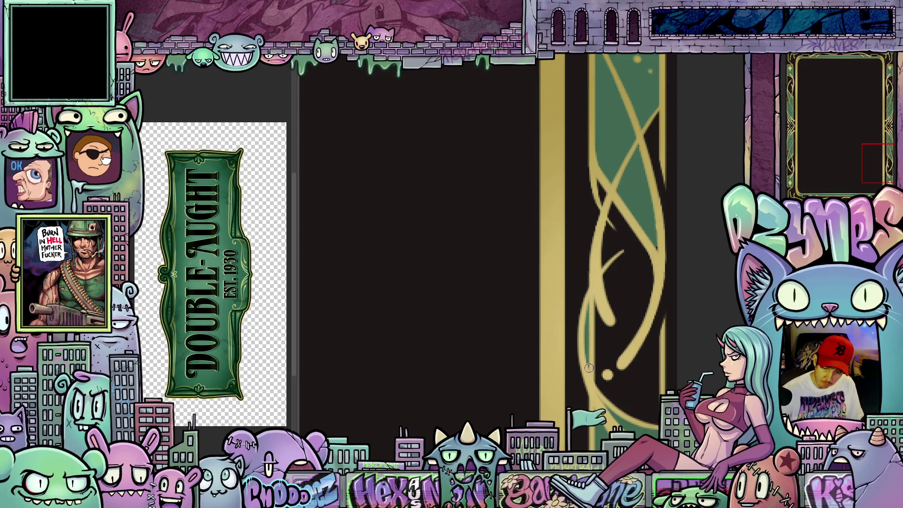
- Zoom to the right border and fill the diamond ornament's dark interior with green
drag(654, 230, 614, 297)
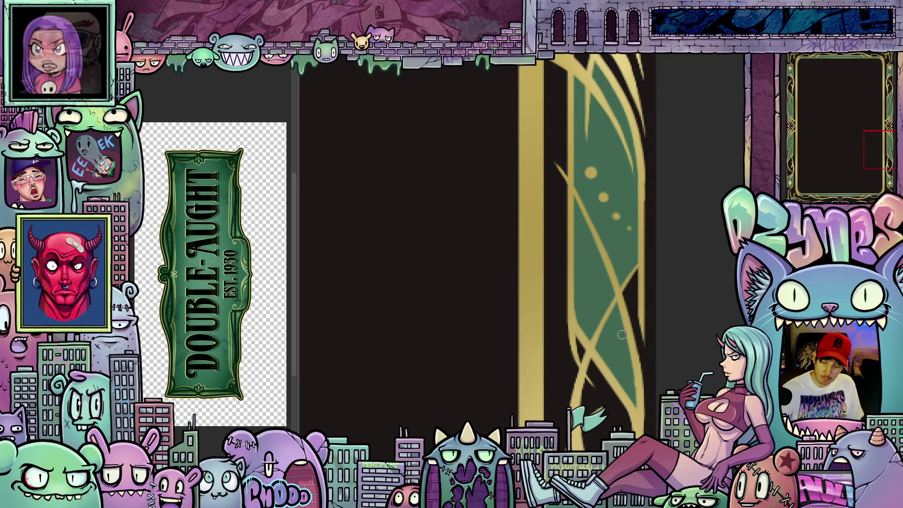
scroll(622, 334, up, 3)
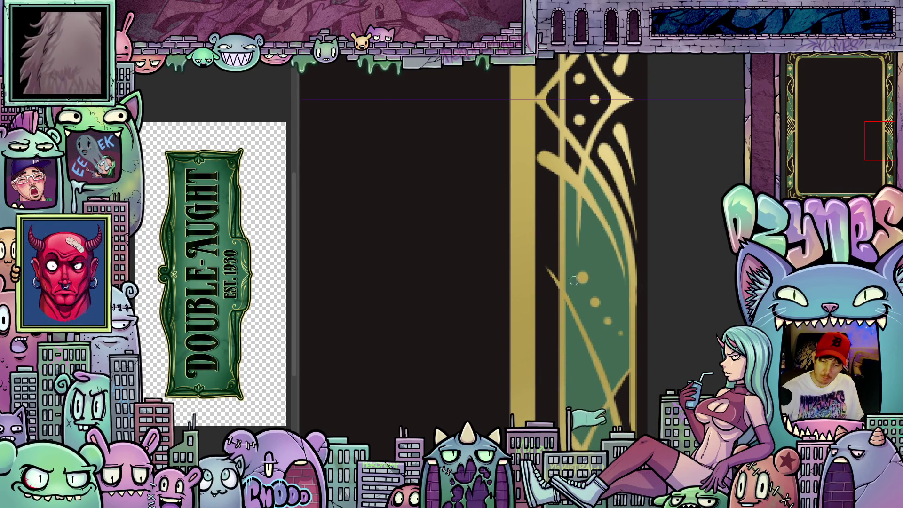
drag(573, 201, 587, 289)
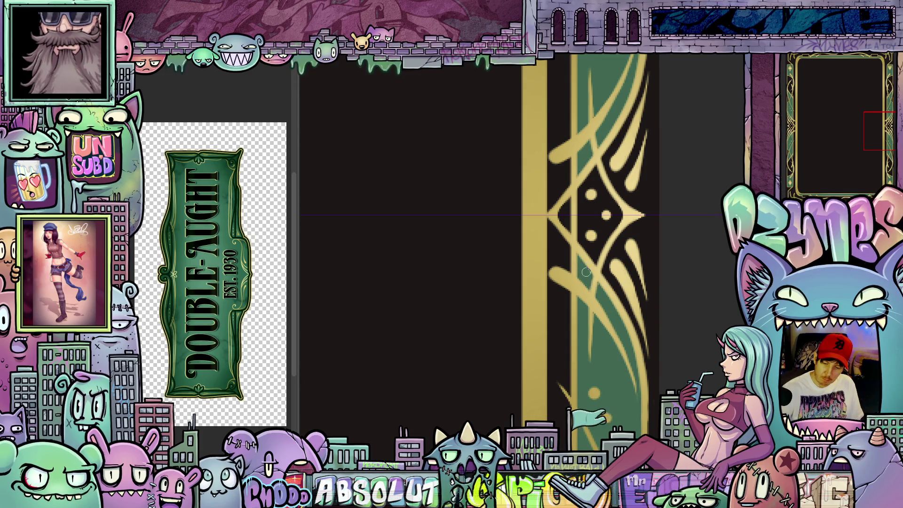
scroll(610, 315, up, 2)
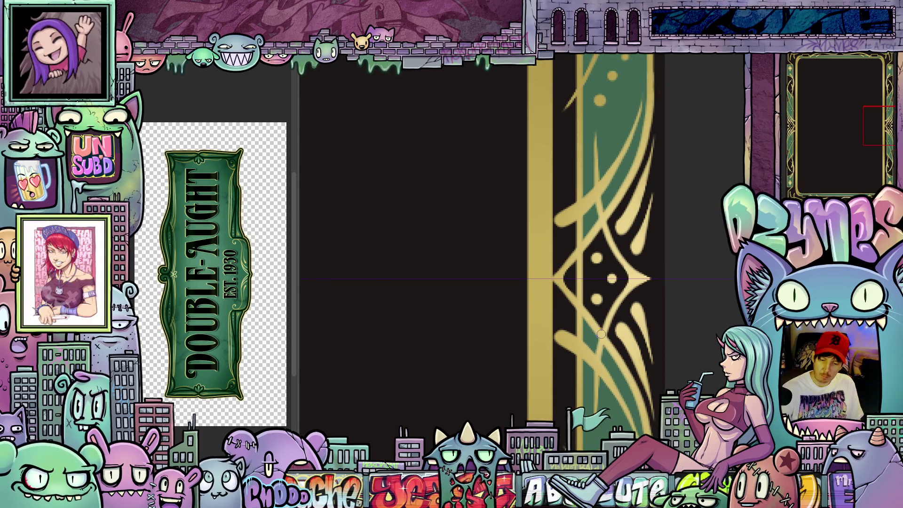
click(615, 294)
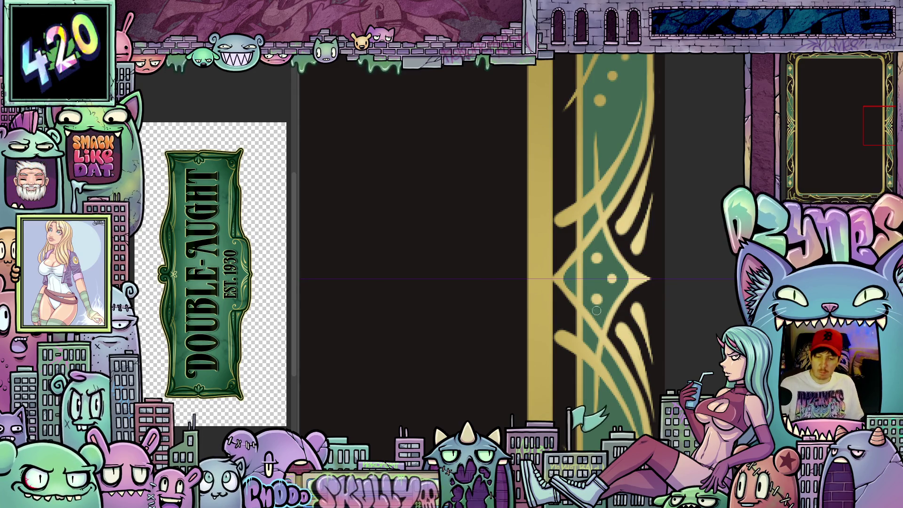
- Zoom out and pan around the card frame, checking its bottom border
scroll(598, 303, down, 5)
drag(572, 324, 566, 342)
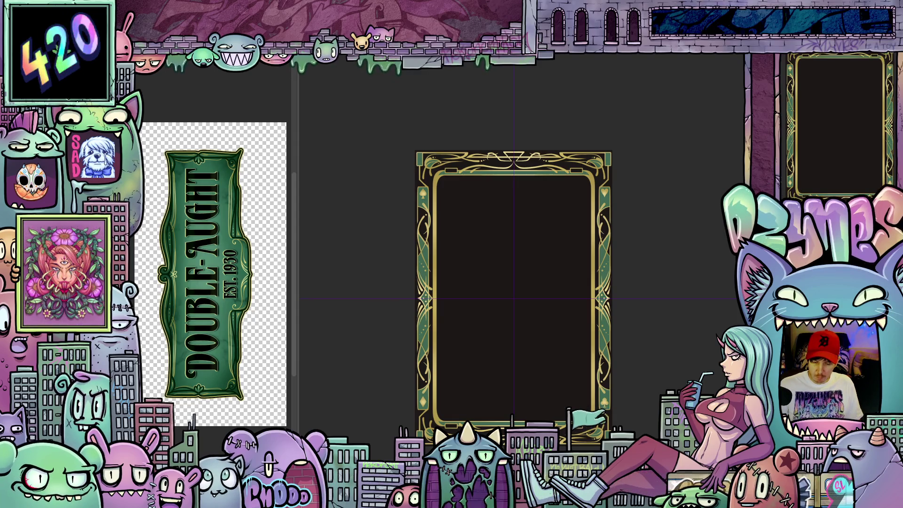
drag(590, 434, 577, 372)
scroll(580, 351, up, 10)
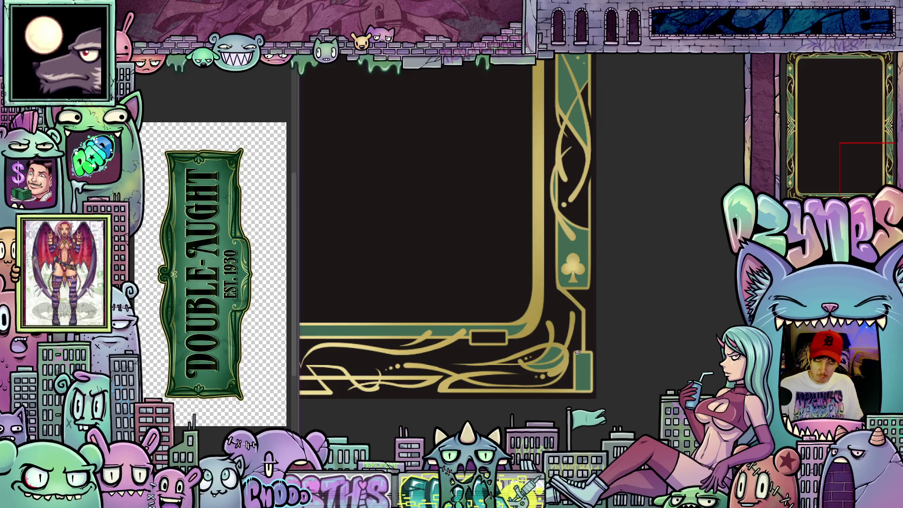
mouse_move(400, 392)
mouse_down()
mouse_move(586, 362)
mouse_move(562, 362)
mouse_move(578, 353)
mouse_up()
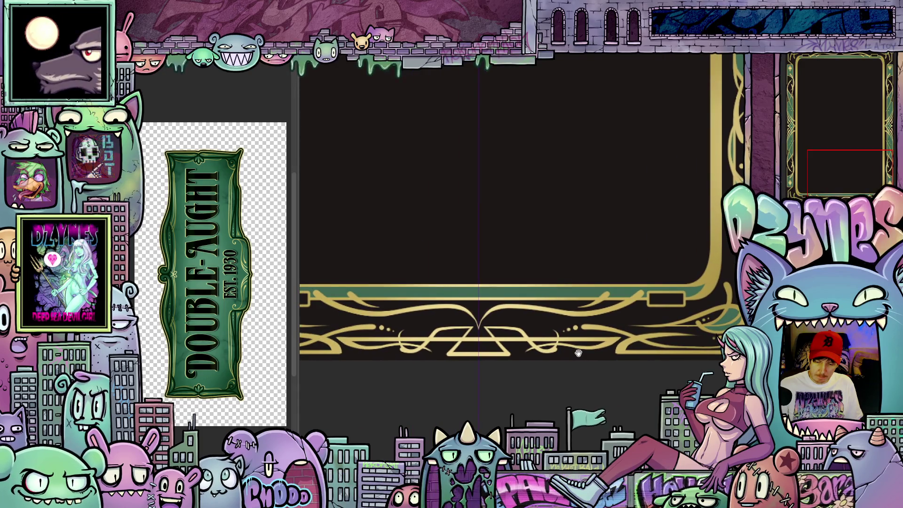
scroll(574, 358, down, 5)
scroll(572, 360, down, 4)
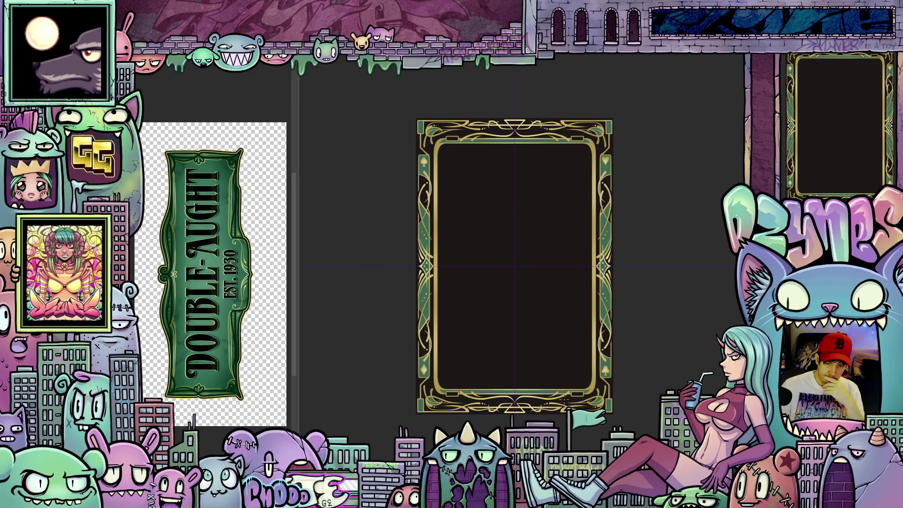
scroll(564, 399, up, 5)
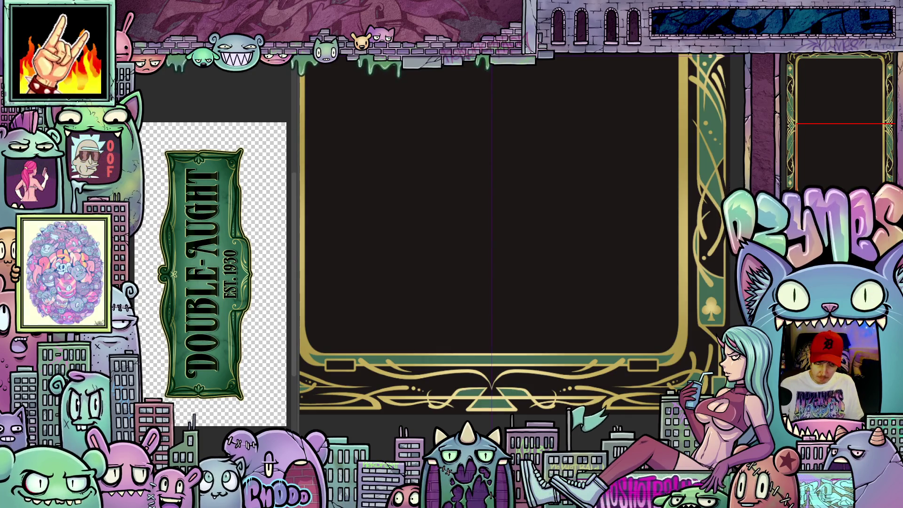
scroll(606, 427, up, 5)
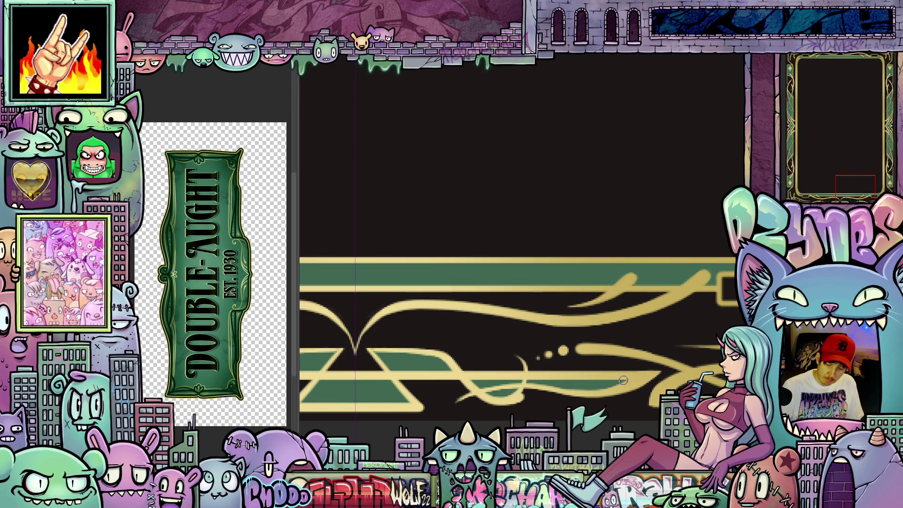
scroll(642, 369, down, 5)
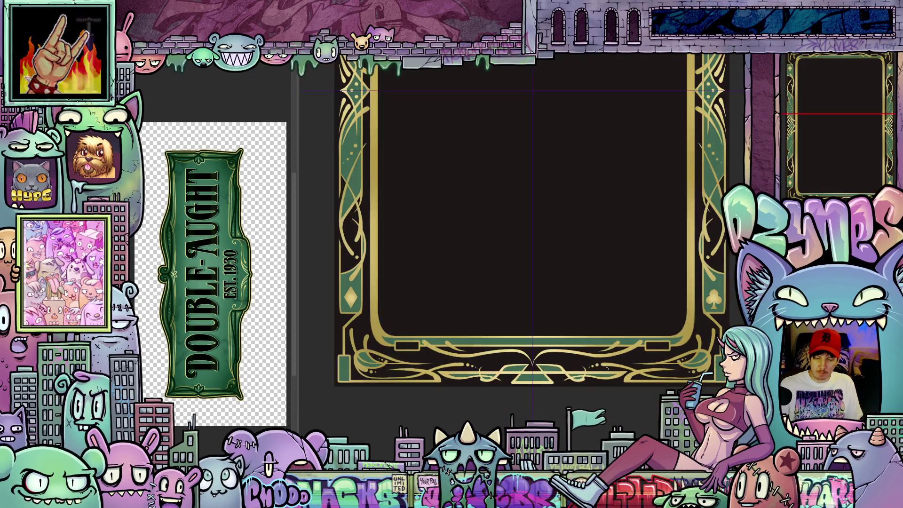
drag(628, 370, 594, 425)
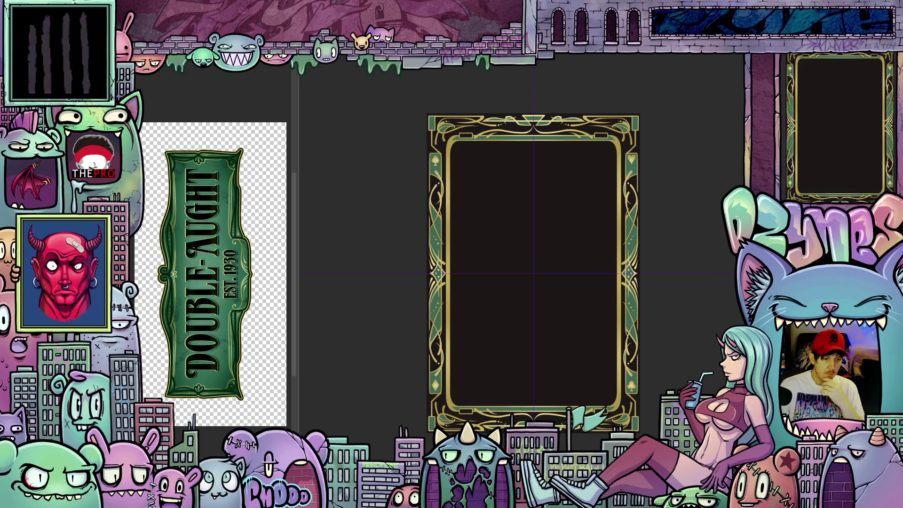
- Fill the card's centre with the dark green main colour using Edit > Fill
key(alt+e)
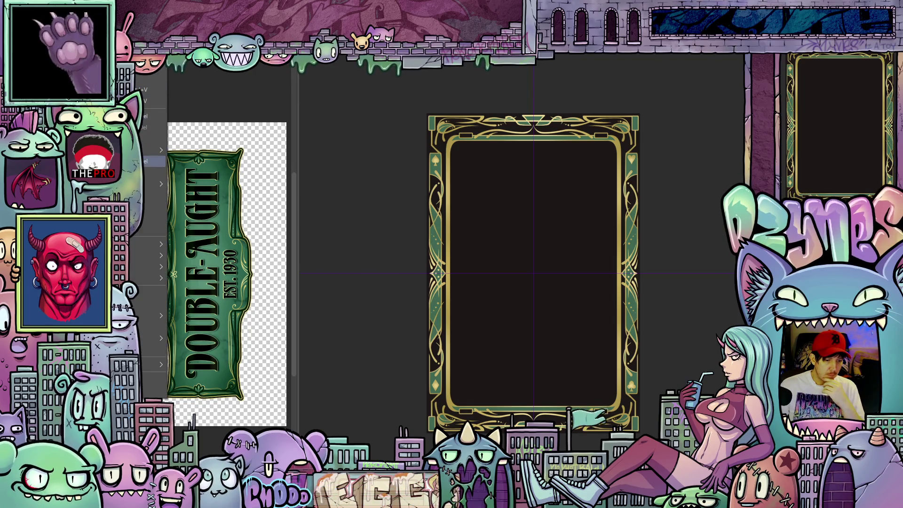
key(Return)
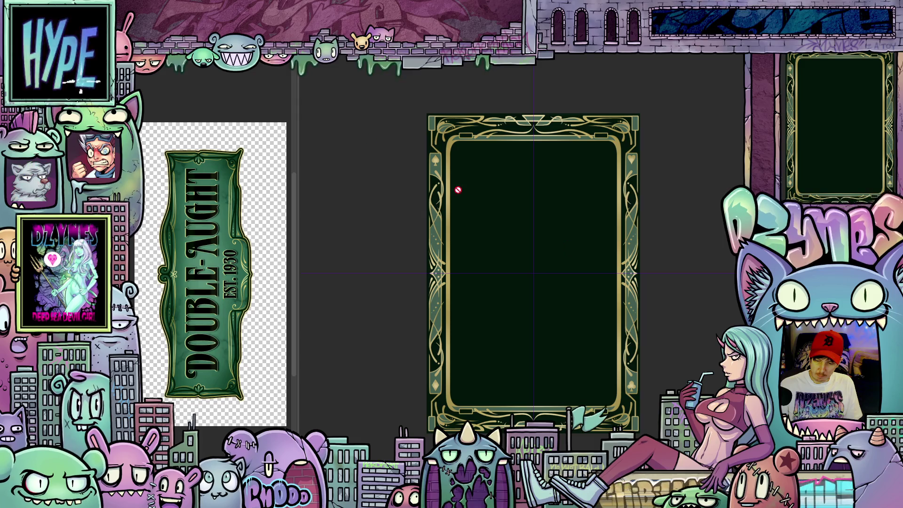
- Undo the first fill, then refill the card centre twice with darker, near-black greens
key(ctrl+z)
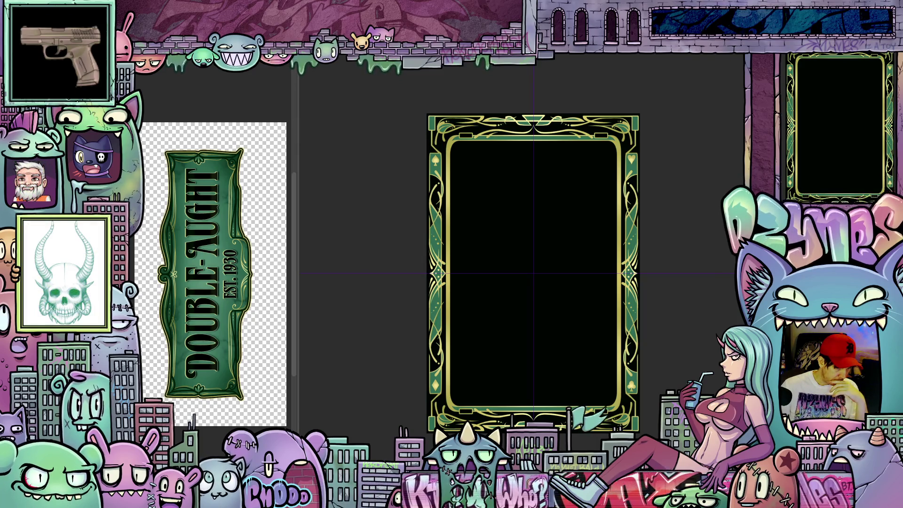
key(alt+e)
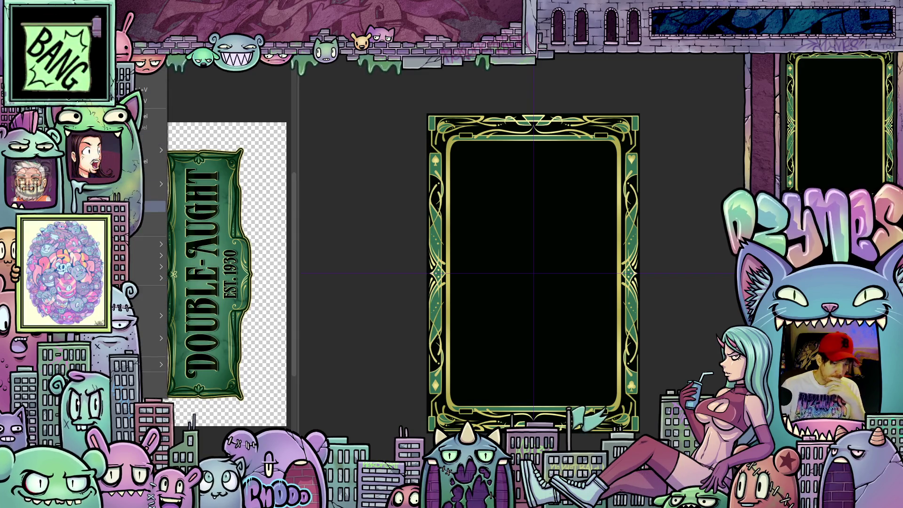
key(Return)
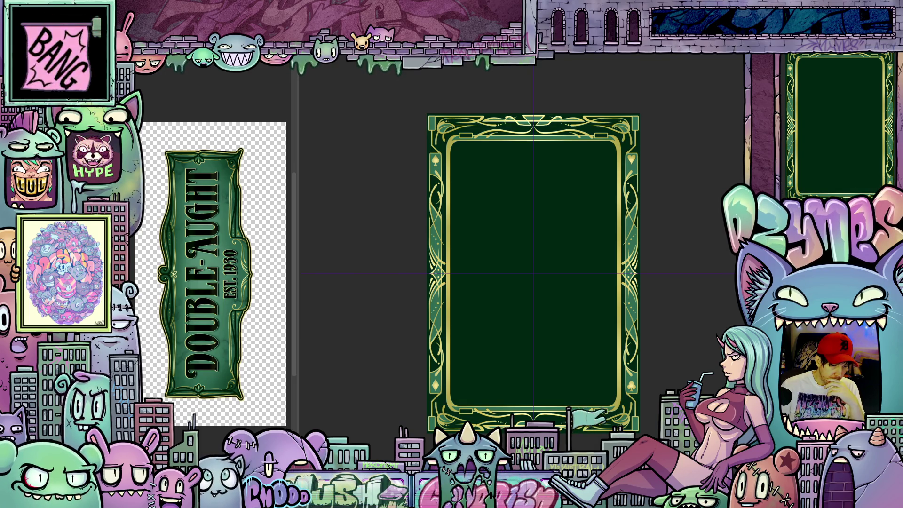
key(alt+e)
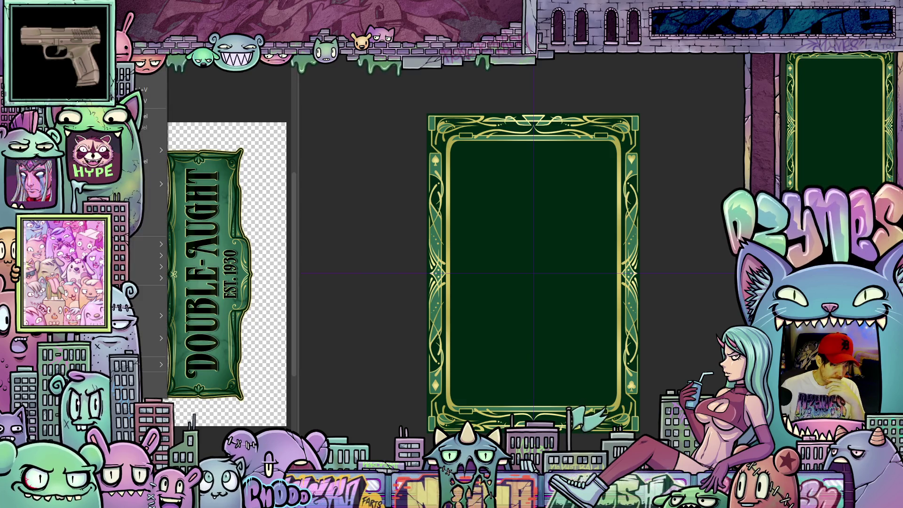
key(Return)
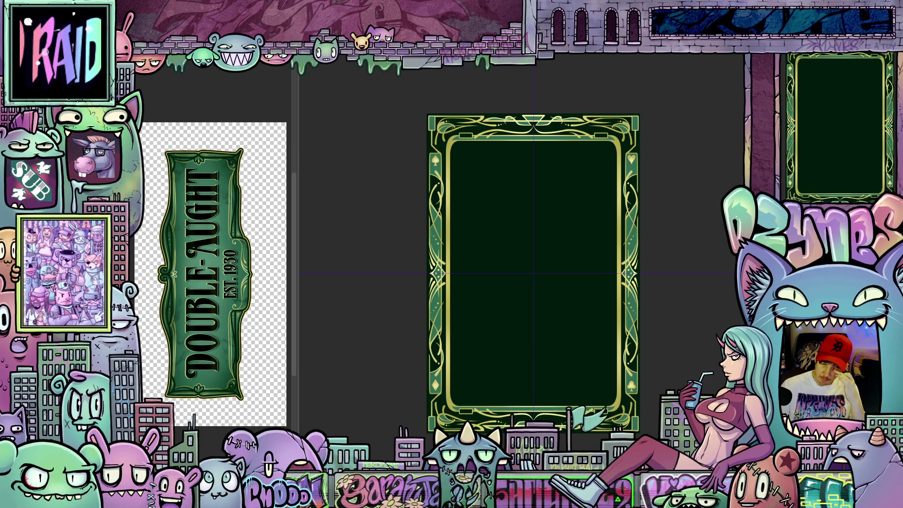
- Zoom in and out to review the darkened green card frame
key(ctrl+plus)
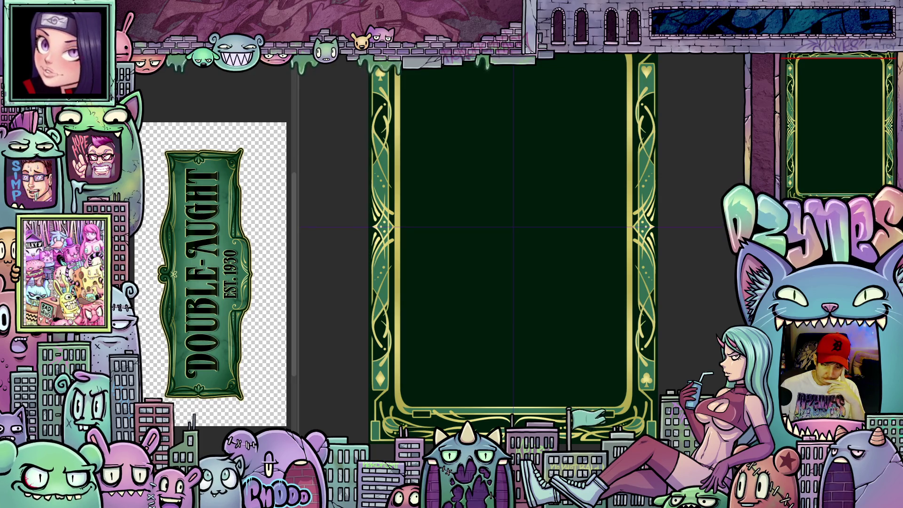
scroll(521, 375, down, 1)
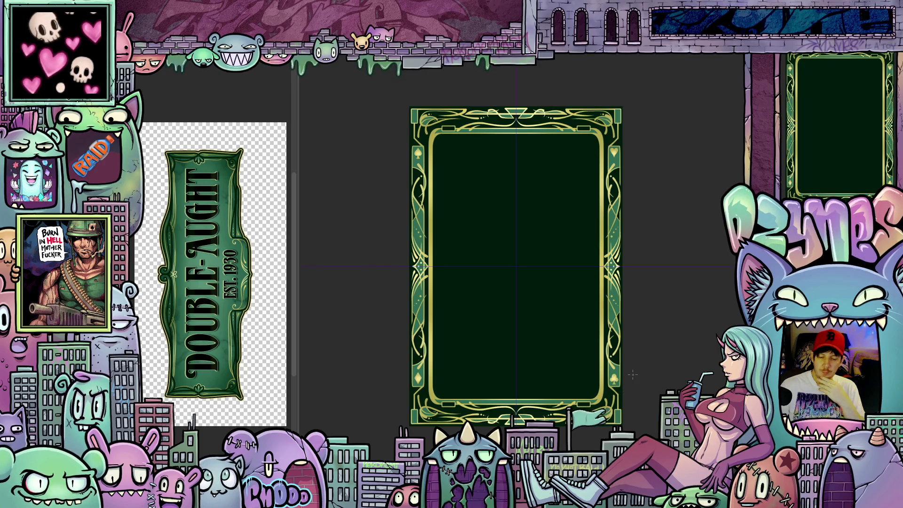
scroll(633, 397, up, 3)
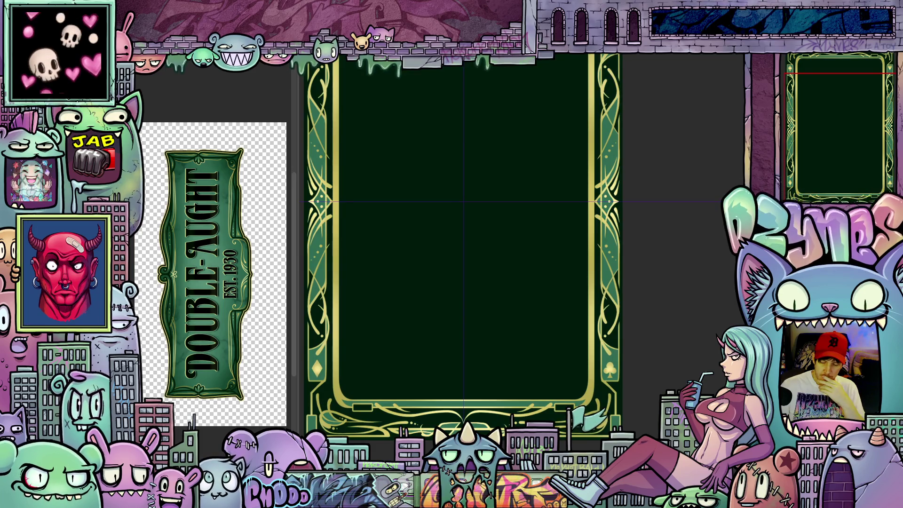
scroll(684, 349, down, 1)
scroll(685, 349, down, 1)
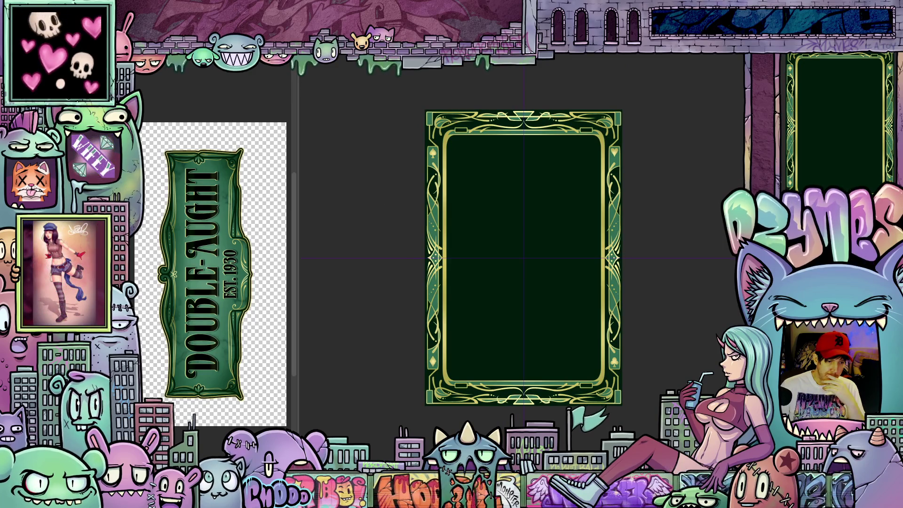
right_click(132, 75)
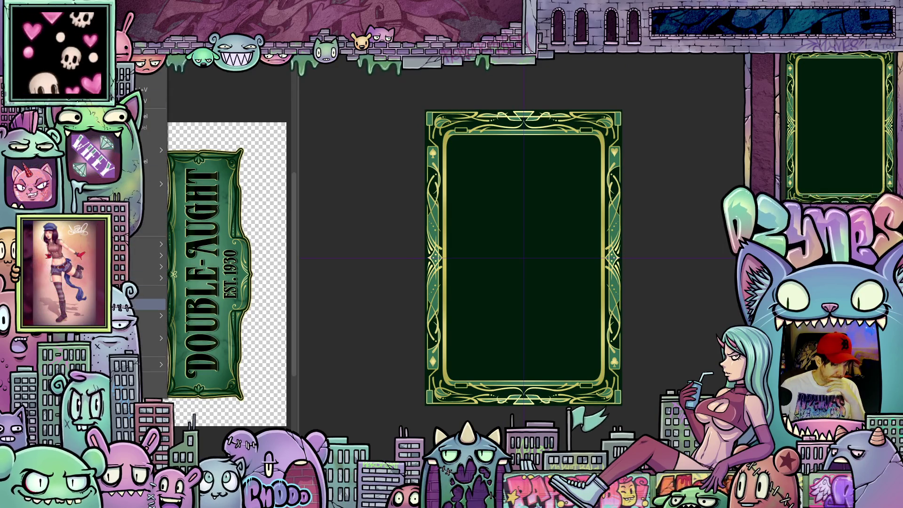
- Change the canvas size from 840 wide to 870 × 1290 px, centred on the frame
click(148, 305)
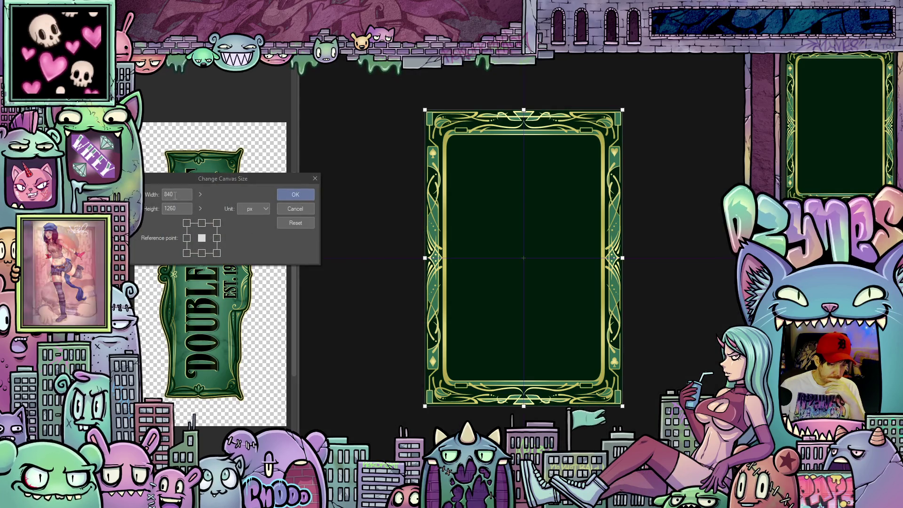
click(173, 194)
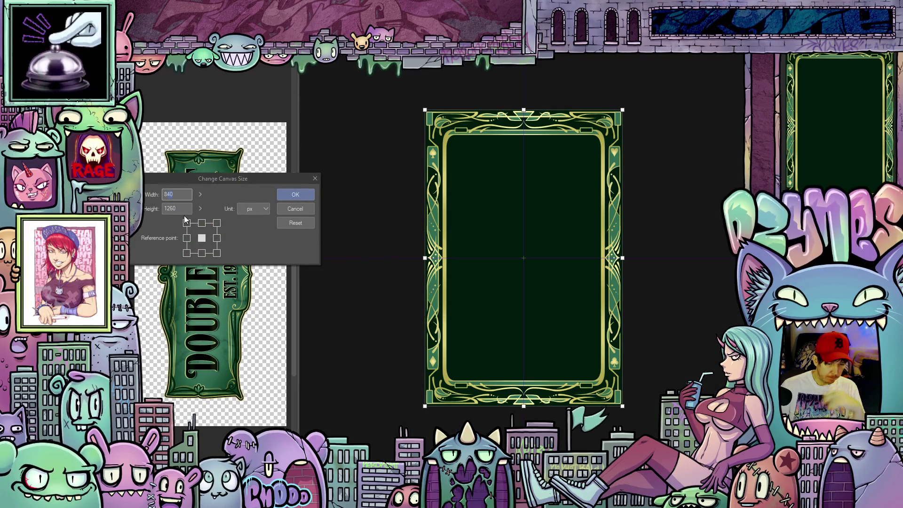
text(870)
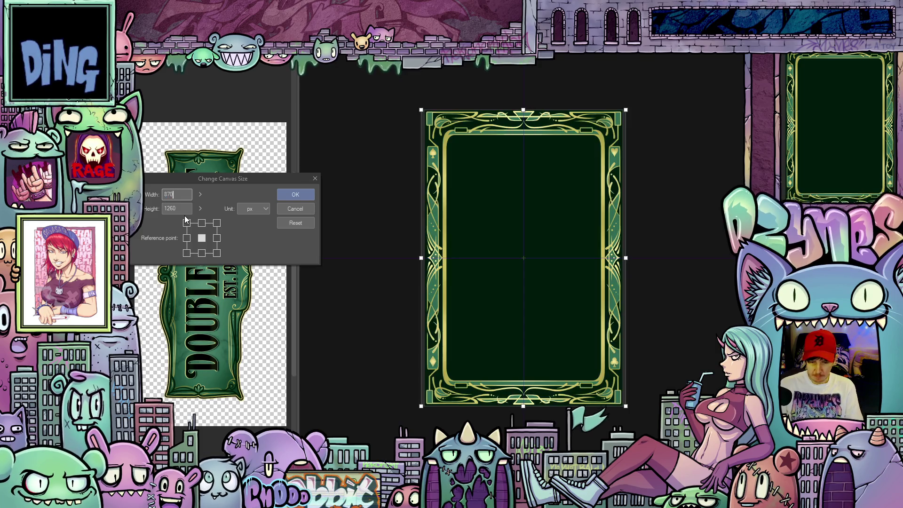
key(Tab)
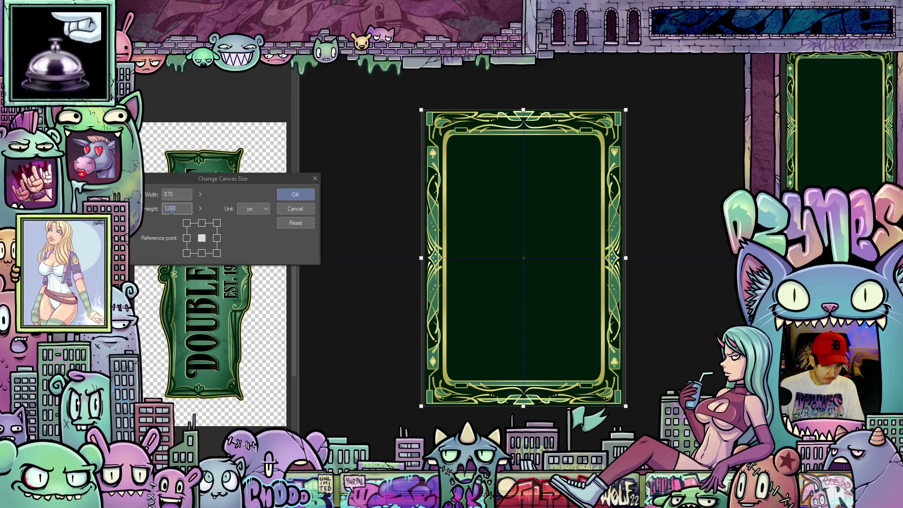
text(1290)
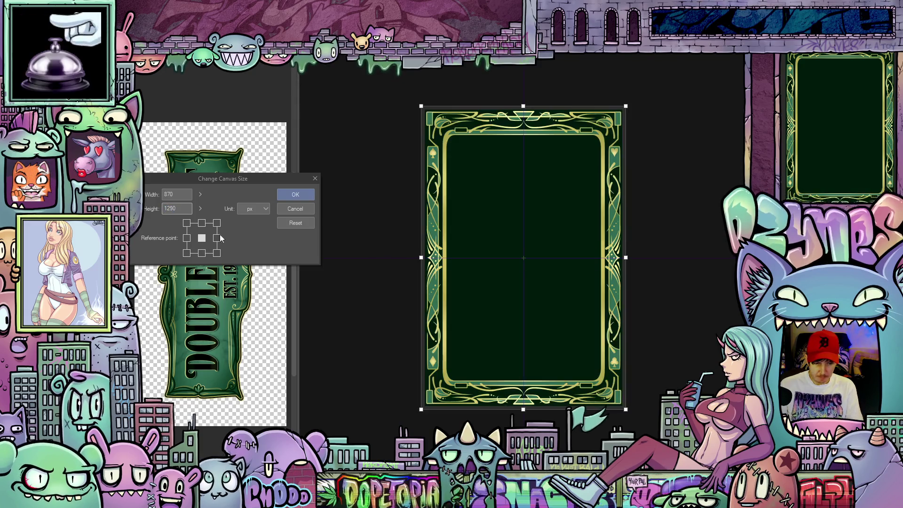
click(295, 194)
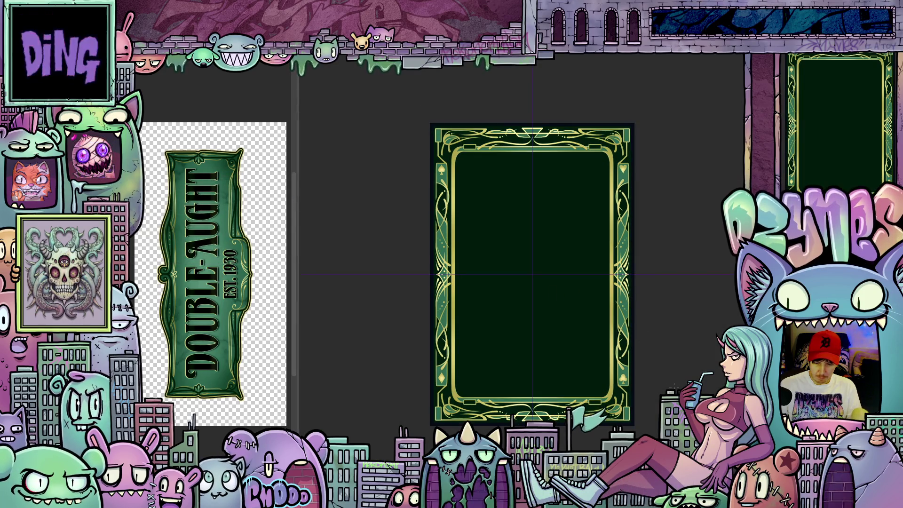
scroll(663, 384, up, 2)
scroll(657, 399, up, 1)
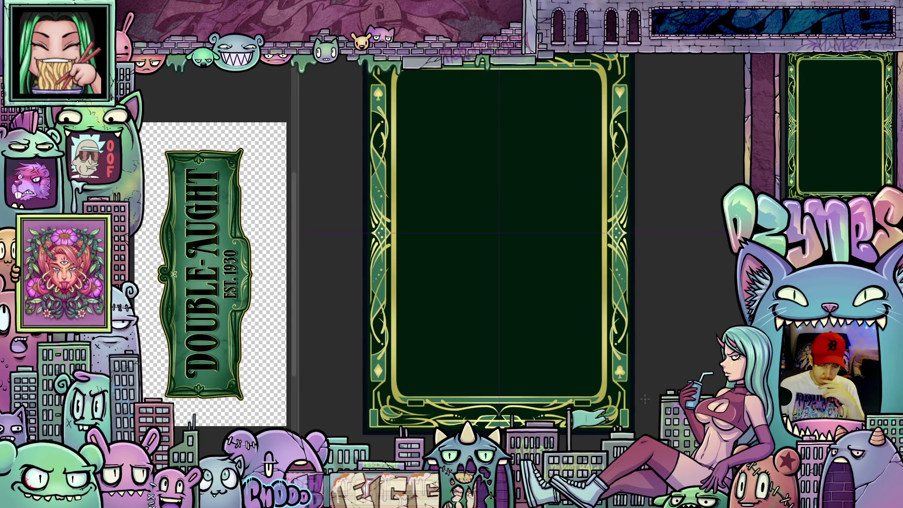
scroll(645, 398, up, 4)
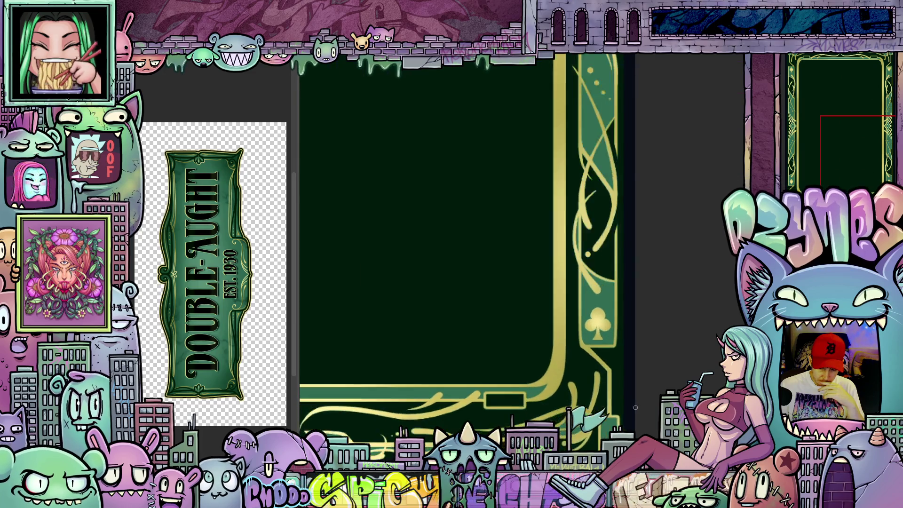
scroll(635, 407, up, 2)
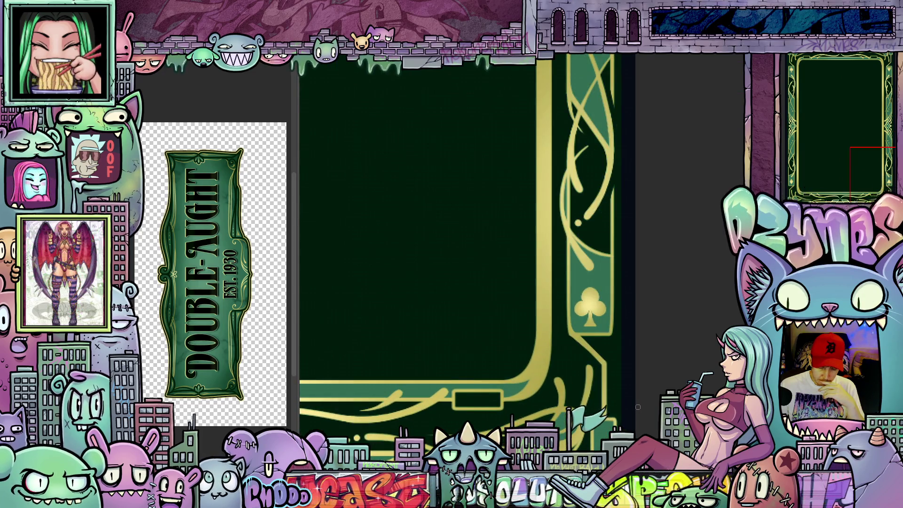
scroll(637, 407, down, 3)
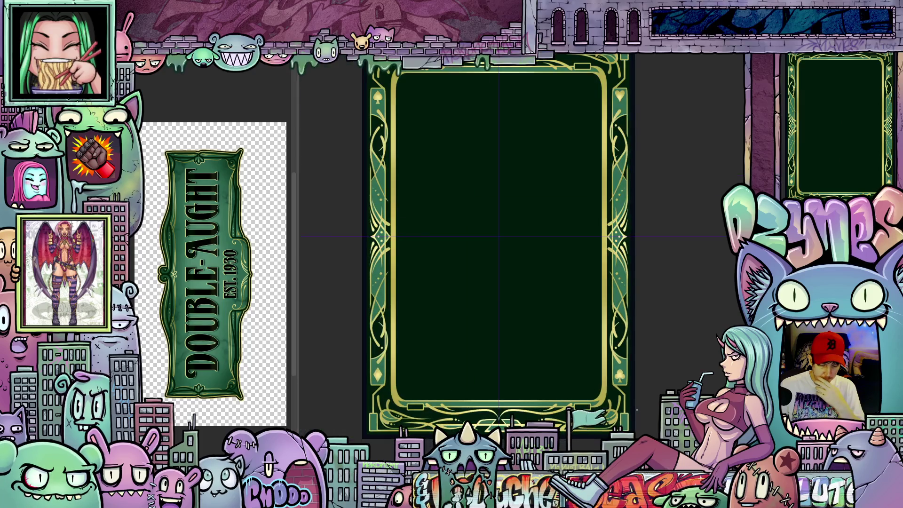
drag(642, 411, 660, 436)
scroll(535, 274, up, 1)
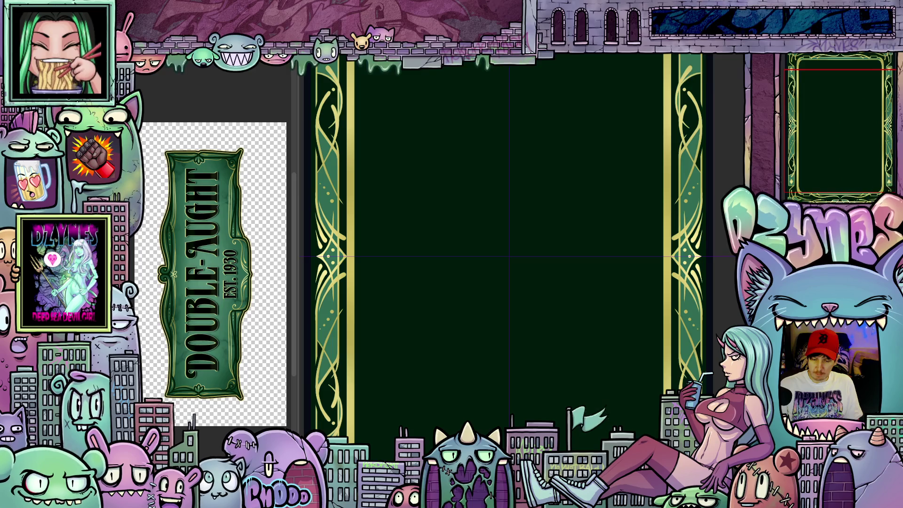
scroll(515, 253, down, 2)
scroll(515, 252, left, 1)
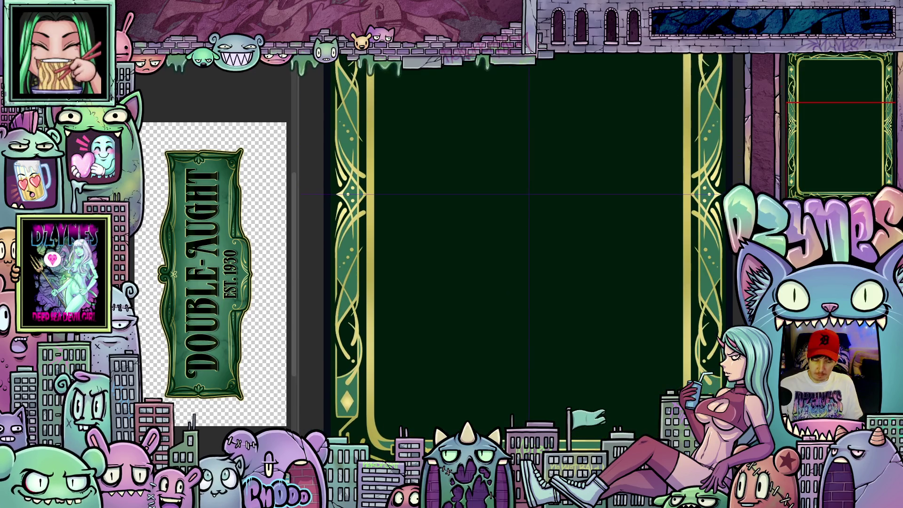
scroll(734, 339, down, 2)
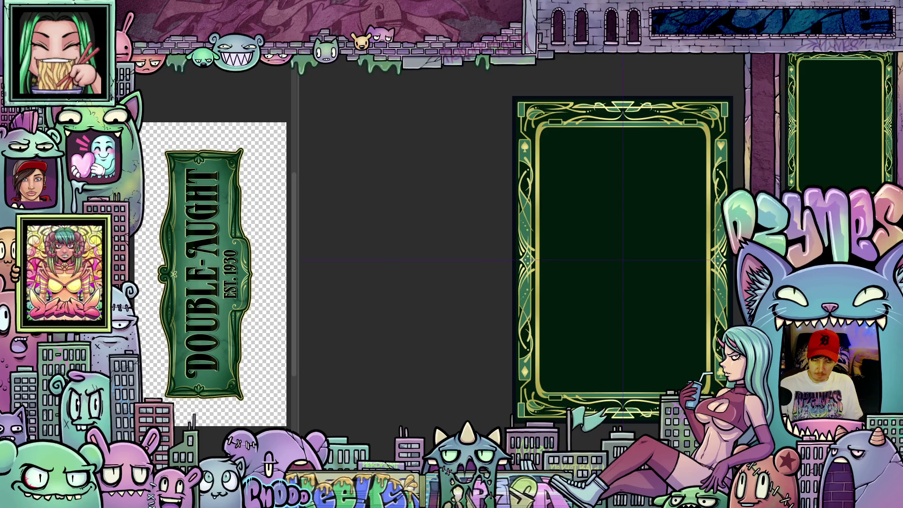
drag(744, 336, 689, 326)
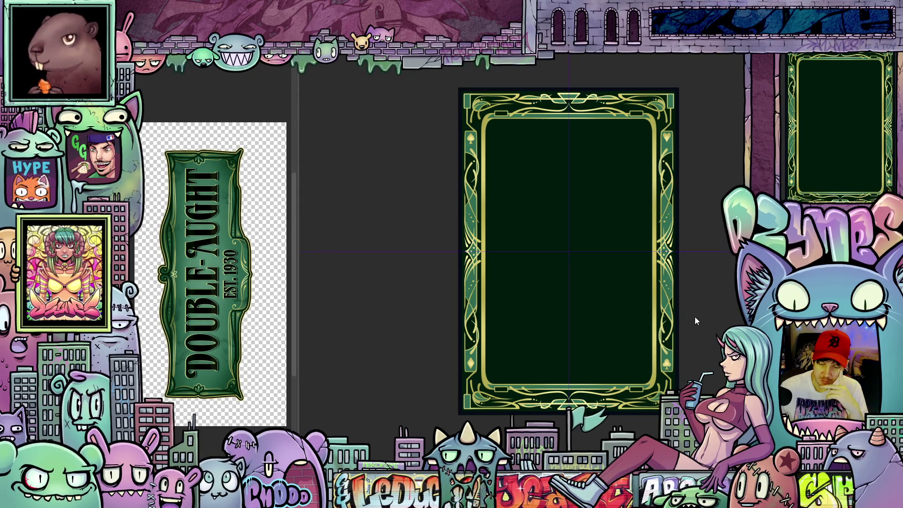
scroll(710, 328, up, 2)
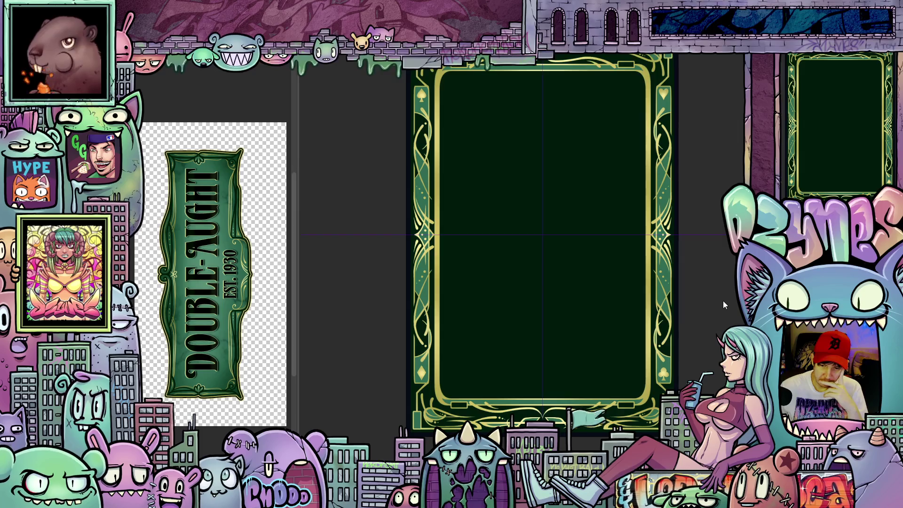
scroll(723, 301, down, 1)
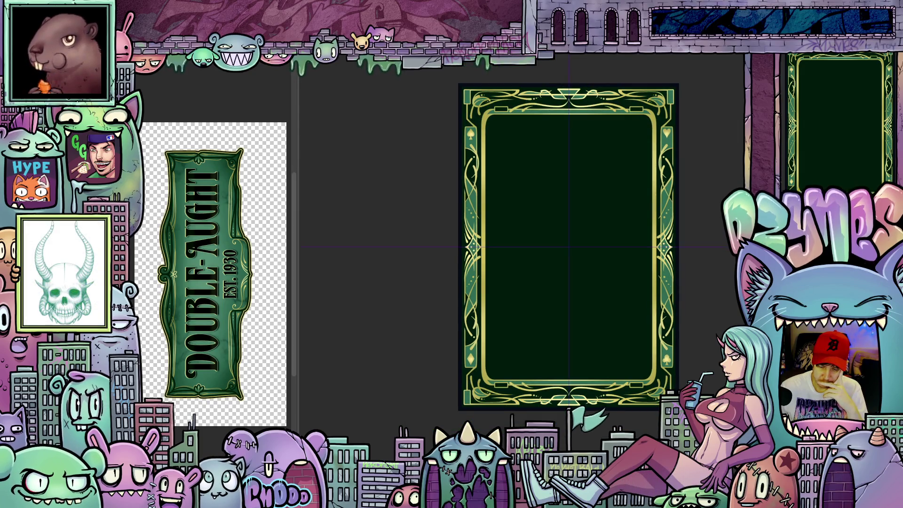
scroll(546, 247, right, 2)
scroll(515, 247, right, 1)
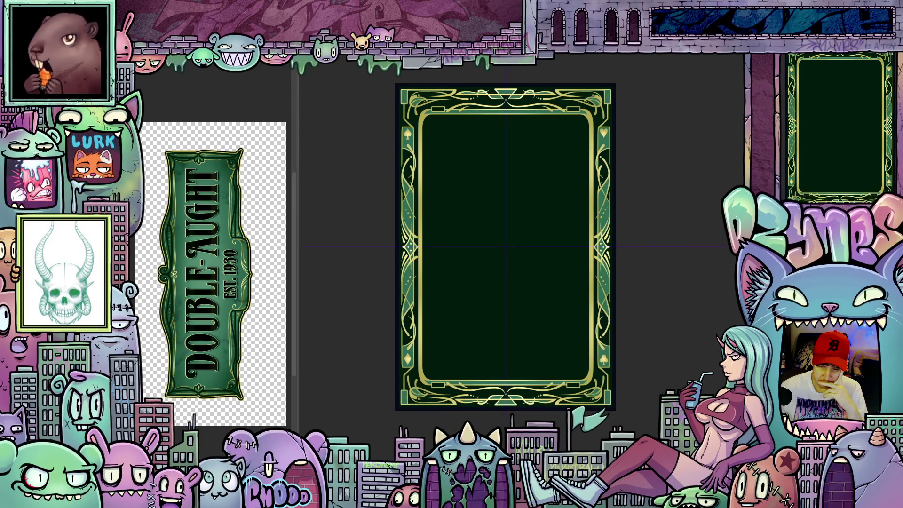
scroll(527, 414, up, 2)
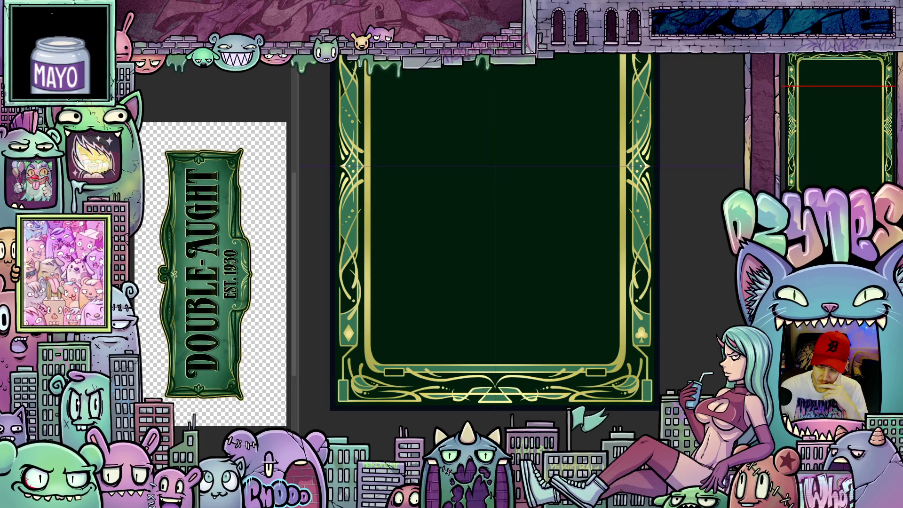
scroll(702, 333, down, 3)
drag(703, 333, 668, 380)
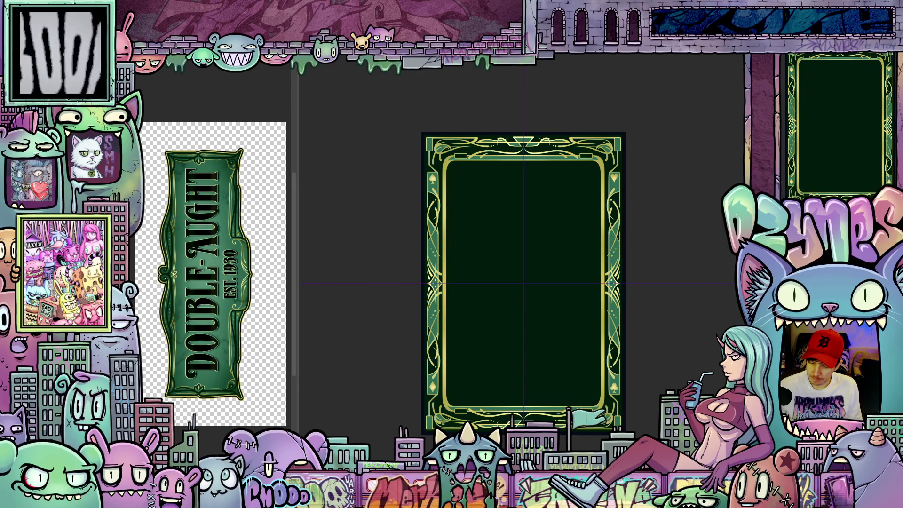
scroll(462, 236, up, 2)
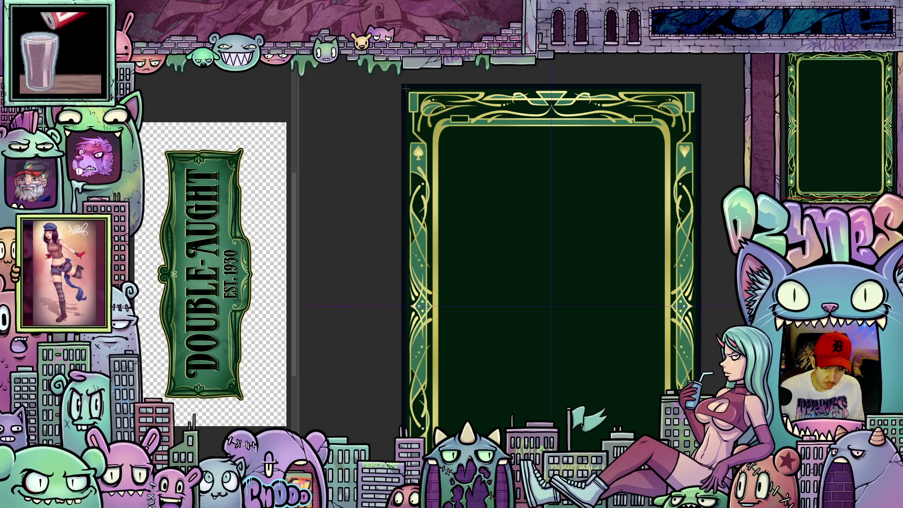
mouse_move(406, 88)
mouse_down()
mouse_move(444, 147)
mouse_move(468, 238)
mouse_move(485, 188)
mouse_move(430, 135)
mouse_move(445, 137)
mouse_up()
scroll(552, 254, down, 3)
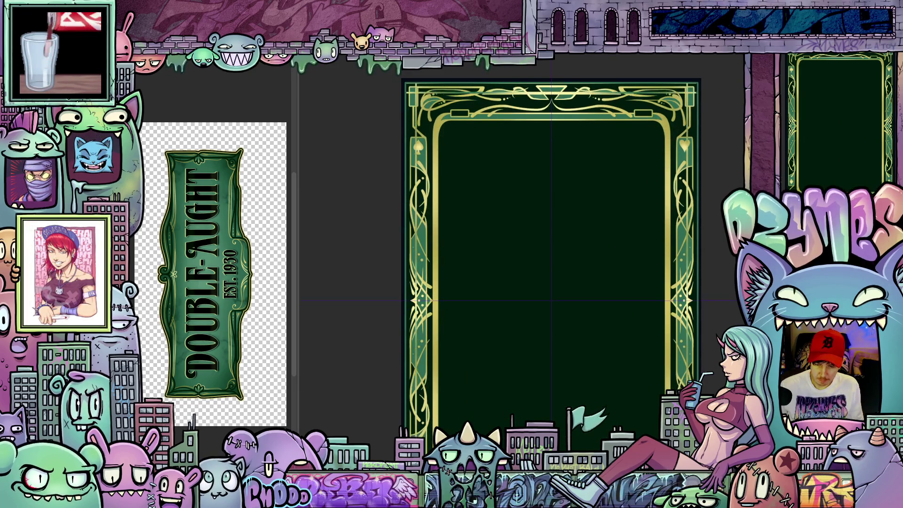
scroll(551, 254, down, 1)
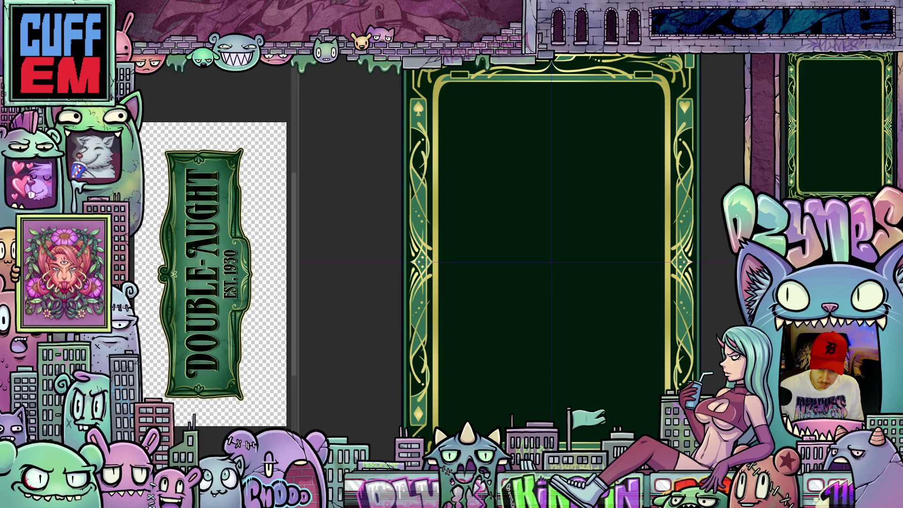
scroll(653, 294, up, 5)
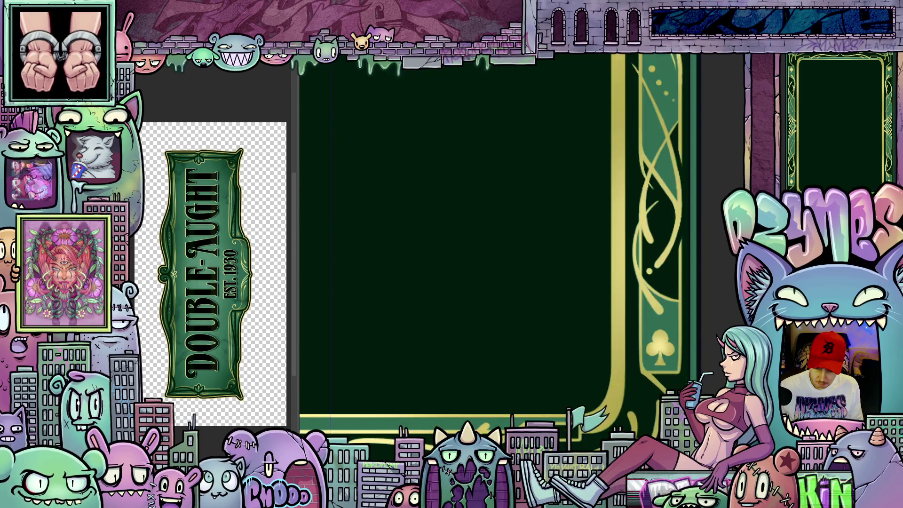
scroll(652, 294, up, 3)
scroll(534, 353, up, 3)
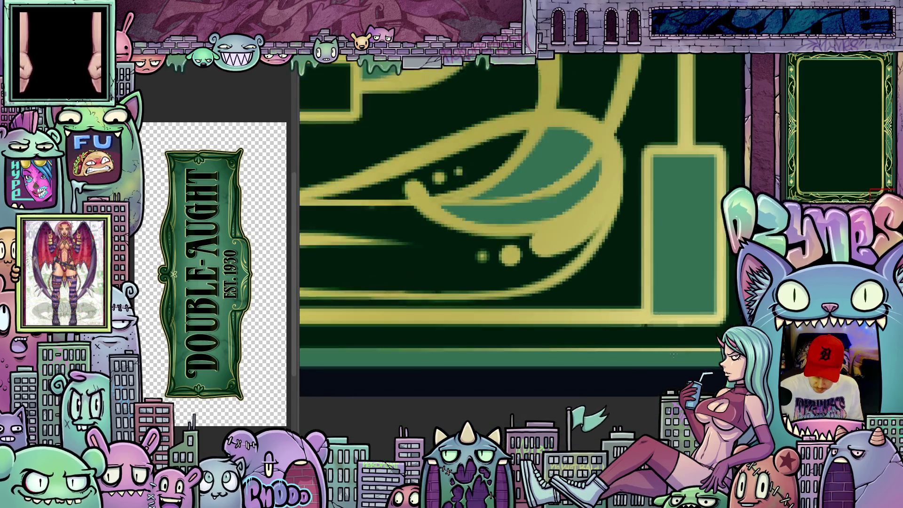
scroll(514, 346, down, 3)
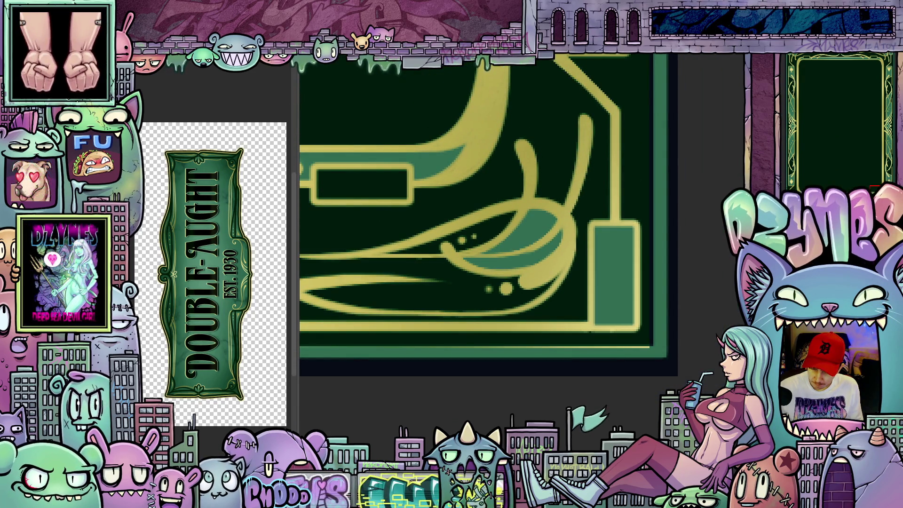
scroll(684, 306, down, 5)
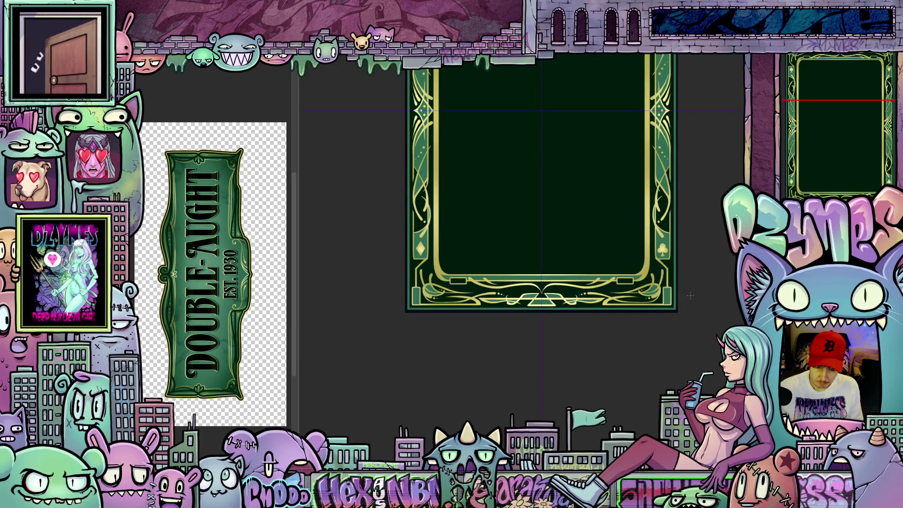
scroll(690, 296, down, 1)
mouse_move(696, 289)
mouse_down()
mouse_move(668, 395)
mouse_move(689, 364)
mouse_up()
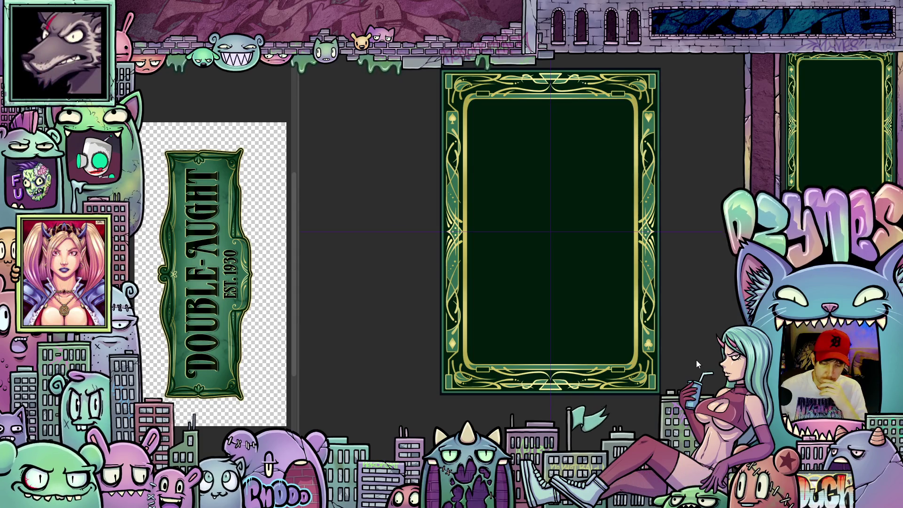
scroll(703, 352, up, 1)
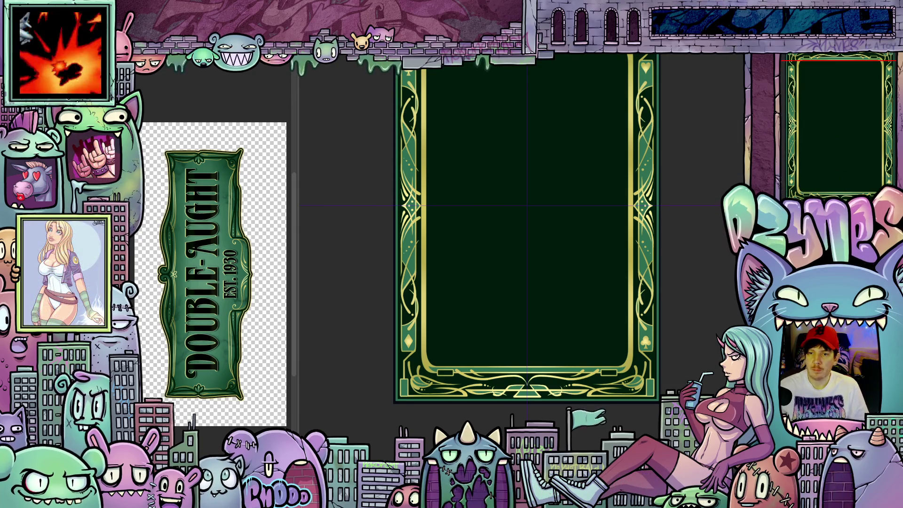
key(ctrl+z)
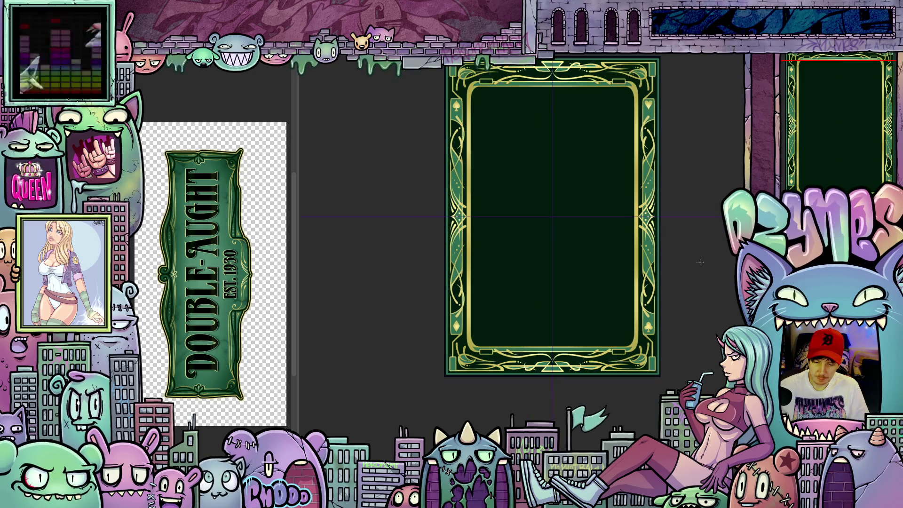
mouse_move(698, 256)
mouse_down()
mouse_move(657, 298)
mouse_move(672, 295)
mouse_up()
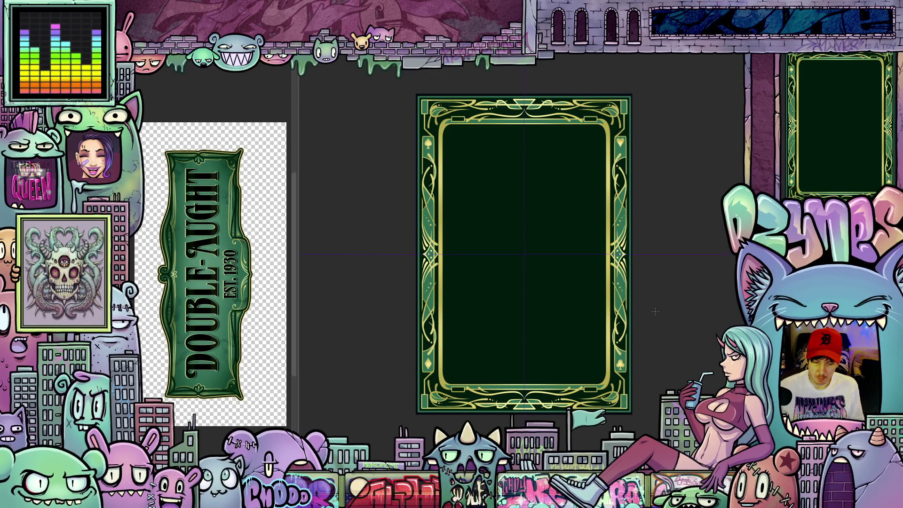
scroll(655, 311, up, 3)
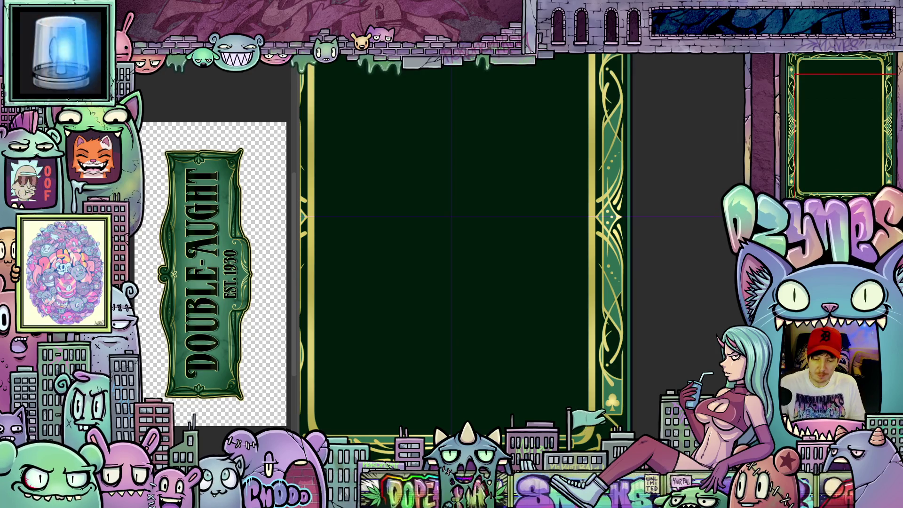
scroll(647, 297, down, 3)
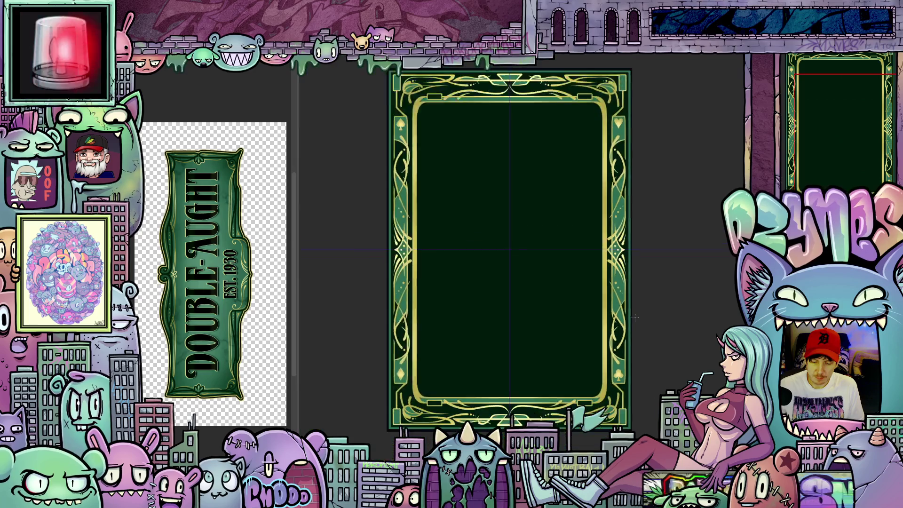
scroll(612, 332, up, 3)
scroll(613, 332, up, 5)
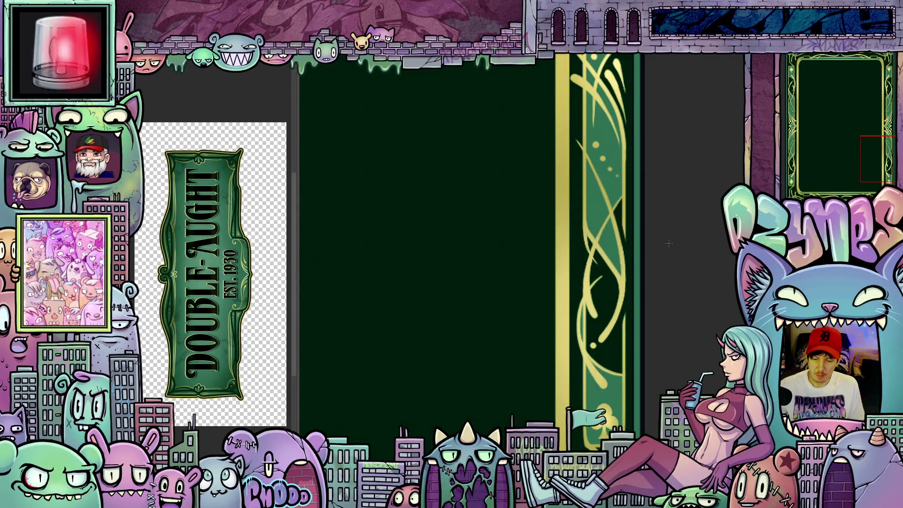
scroll(670, 232, down, 5)
mouse_move(670, 232)
mouse_down()
mouse_move(671, 318)
mouse_move(678, 297)
mouse_up()
scroll(682, 320, down, 3)
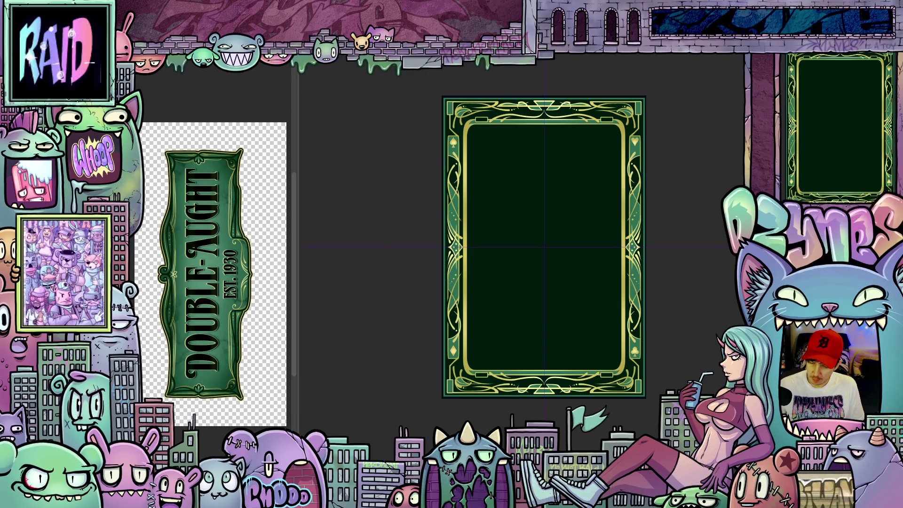
scroll(644, 352, up, 1)
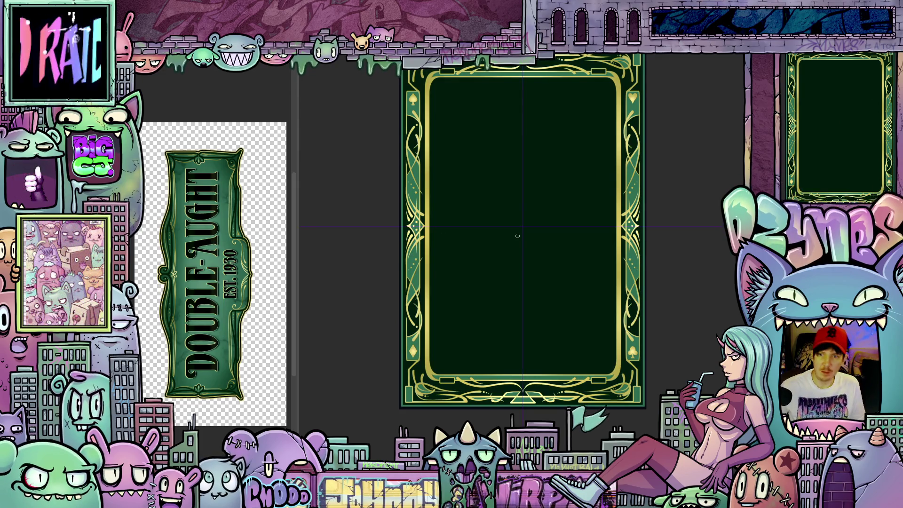
- Shade the card's green centre with a large soft black airbrush stroke
key(bracketright)
key(bracketright)
key(bracketright)
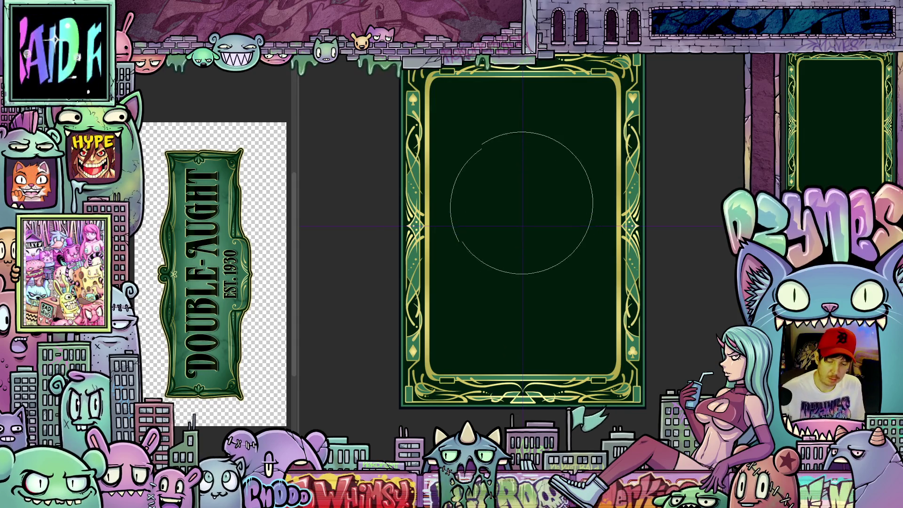
mouse_move(506, 141)
mouse_down()
mouse_move(496, 165)
mouse_move(490, 273)
mouse_up()
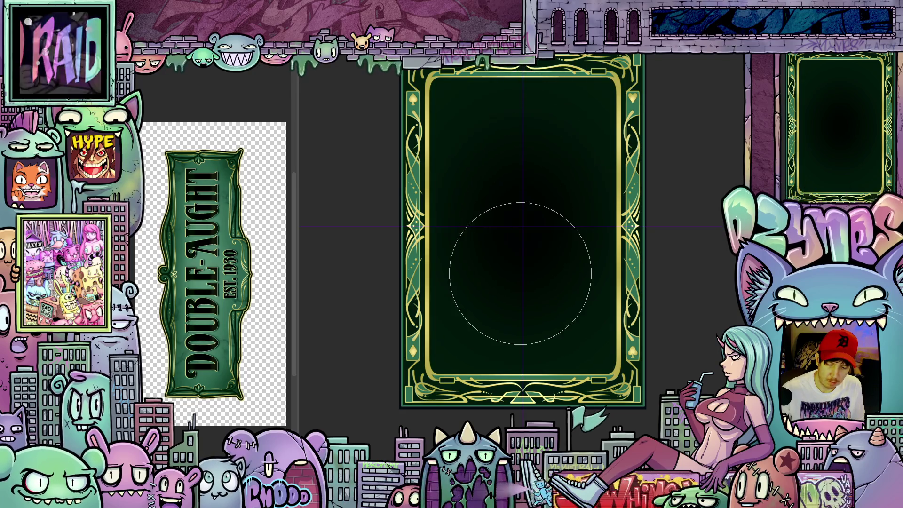
key(bracketleft)
key(bracketleft)
key(bracketleft)
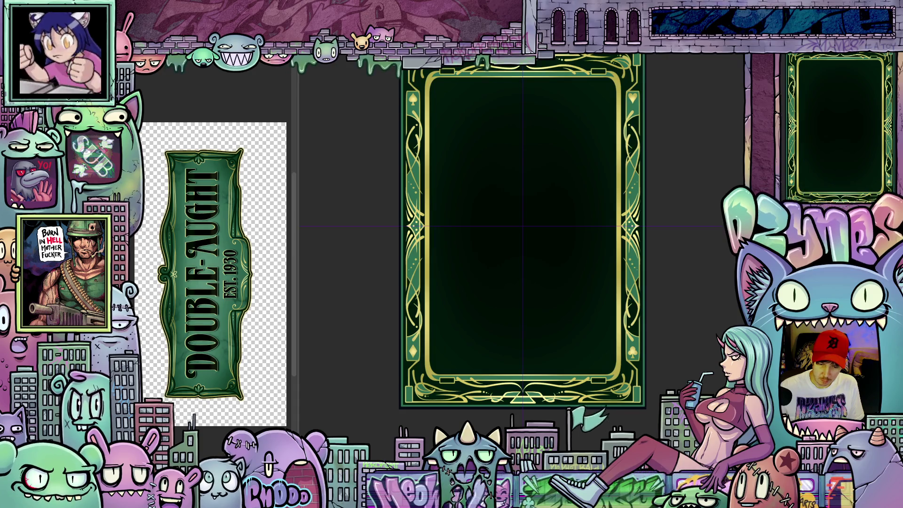
key(bracketright)
key(bracketright)
key(bracketright)
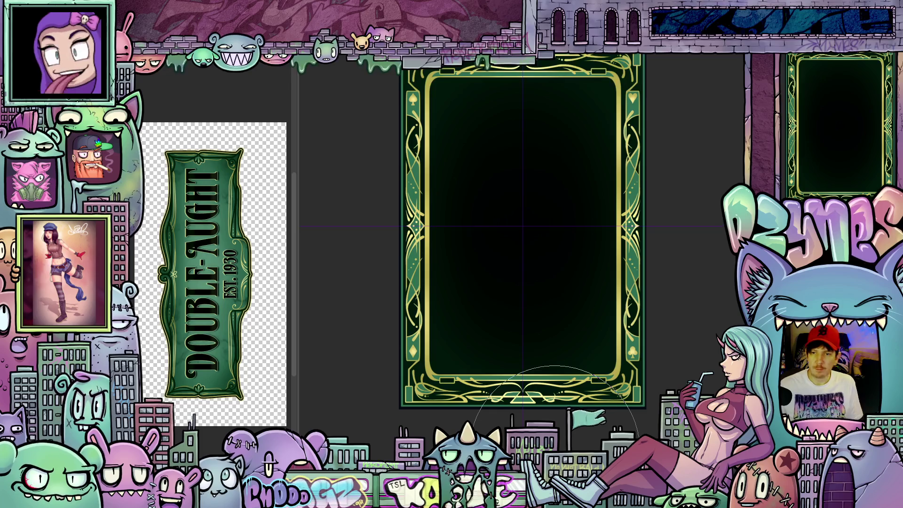
- Zoom out and back in to check the black shading, slightly shrinking the brush
scroll(666, 376, down, 3)
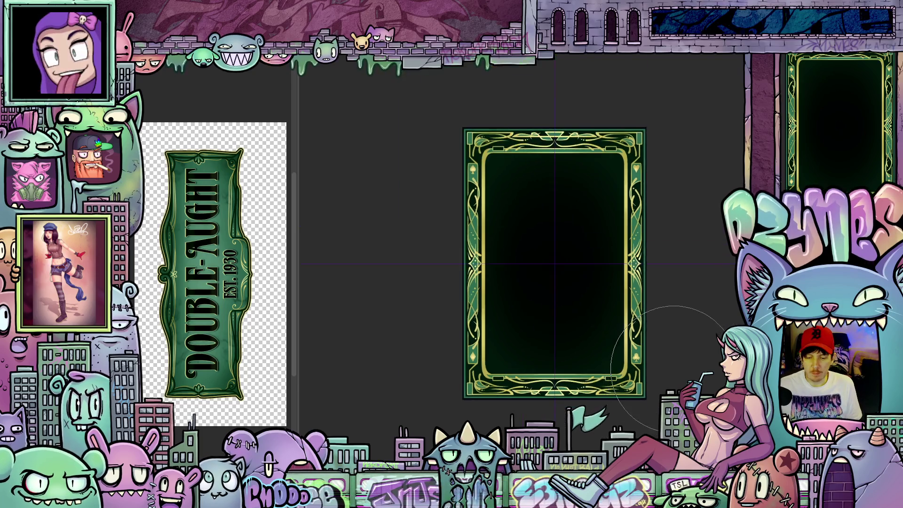
scroll(631, 383, up, 3)
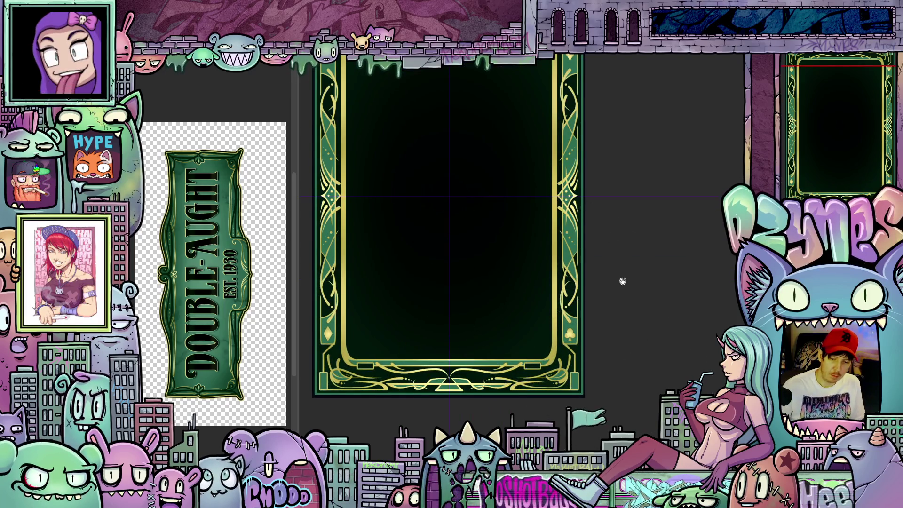
scroll(611, 280, up, 3)
key(bracketleft)
key(bracketleft)
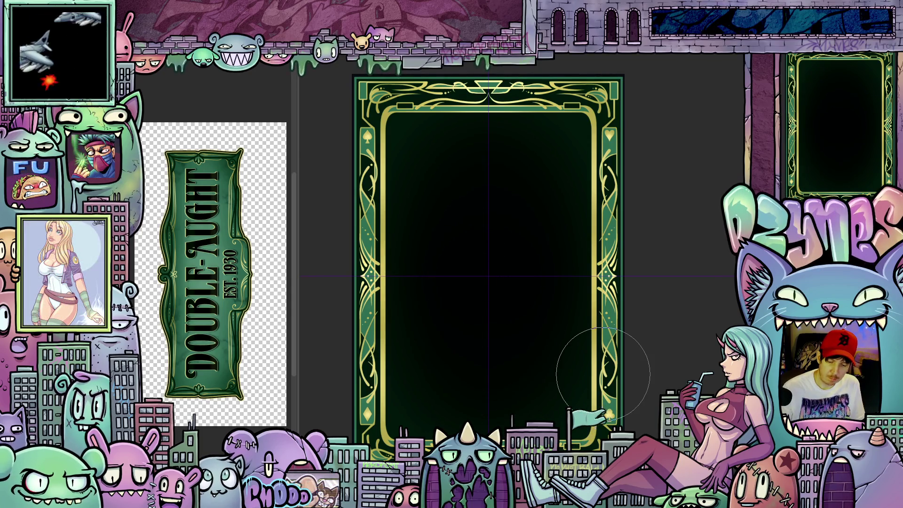
scroll(555, 364, down, 5)
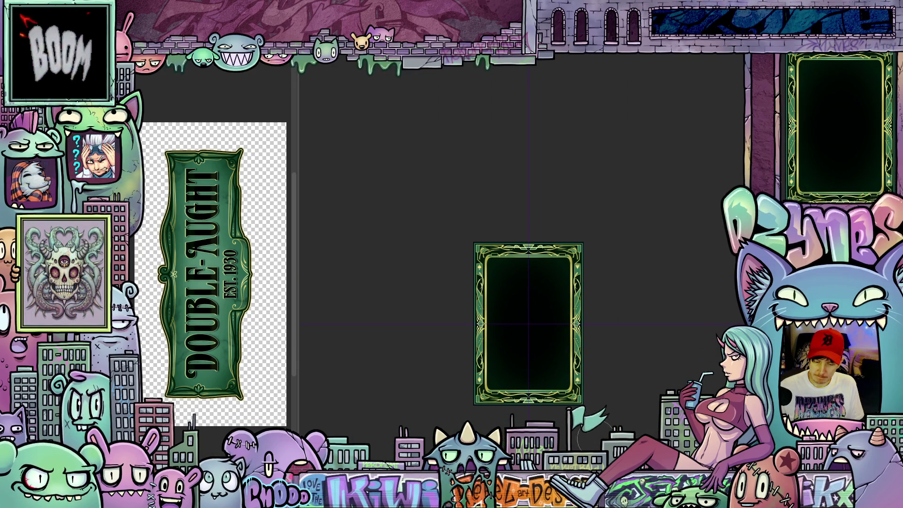
scroll(555, 417, up, 4)
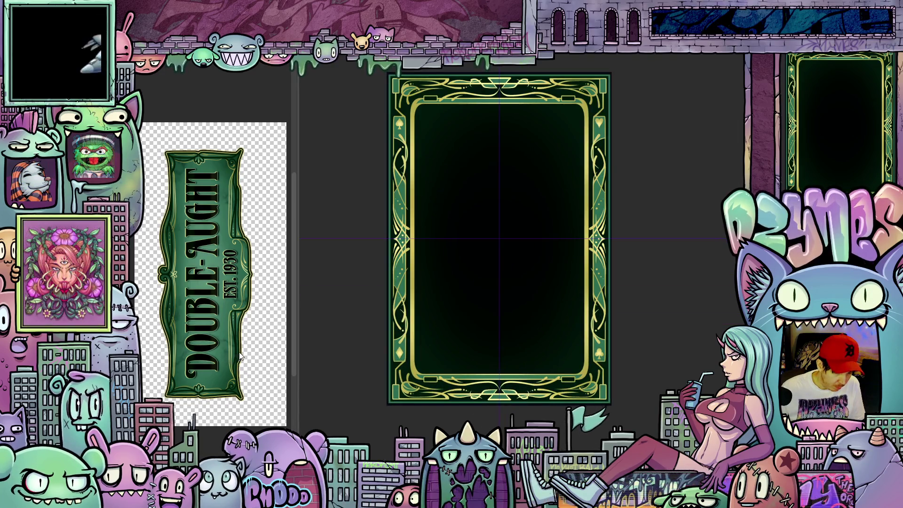
scroll(208, 352, up, 2)
scroll(208, 352, up, 3)
scroll(231, 351, down, 2)
- Pan and zoom the Sub View until the whole DOUBLE-AUGHT EST. 1930 banner fits
mouse_move(236, 350)
mouse_down()
mouse_move(251, 352)
mouse_move(252, 381)
mouse_up()
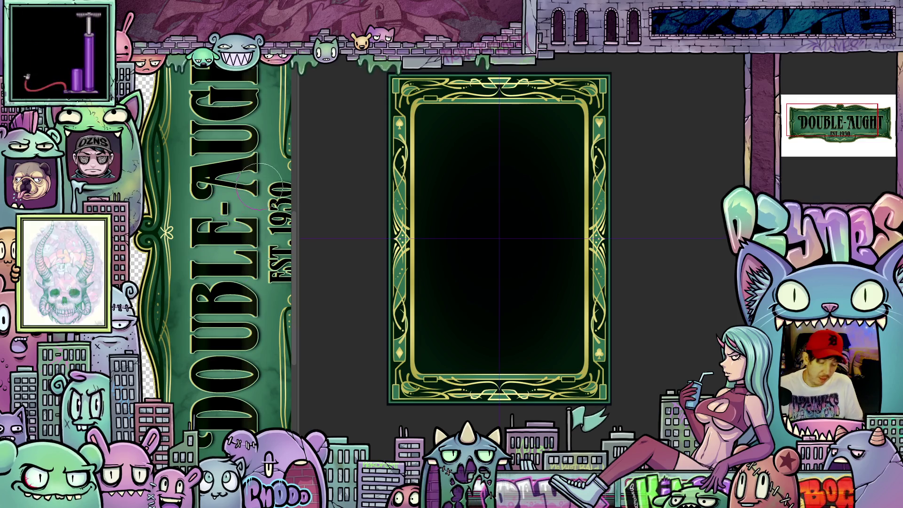
scroll(212, 279, down, 5)
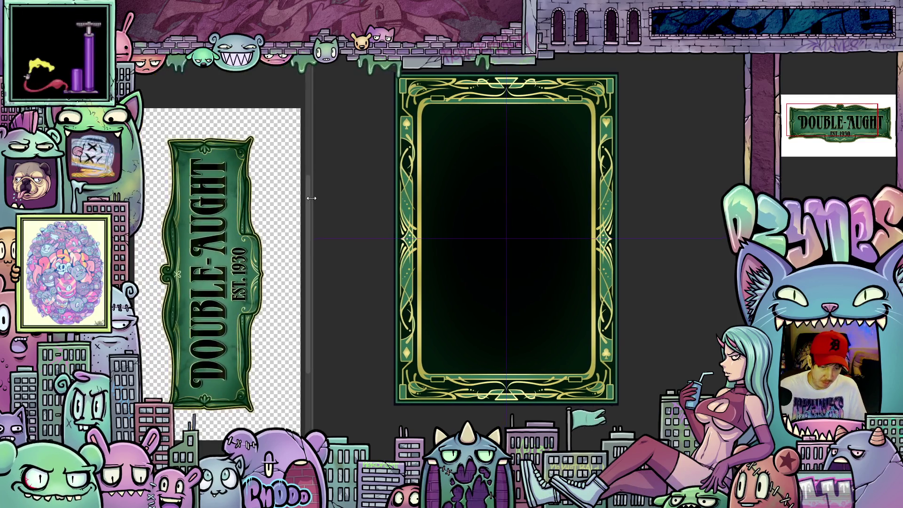
scroll(198, 260, up, 3)
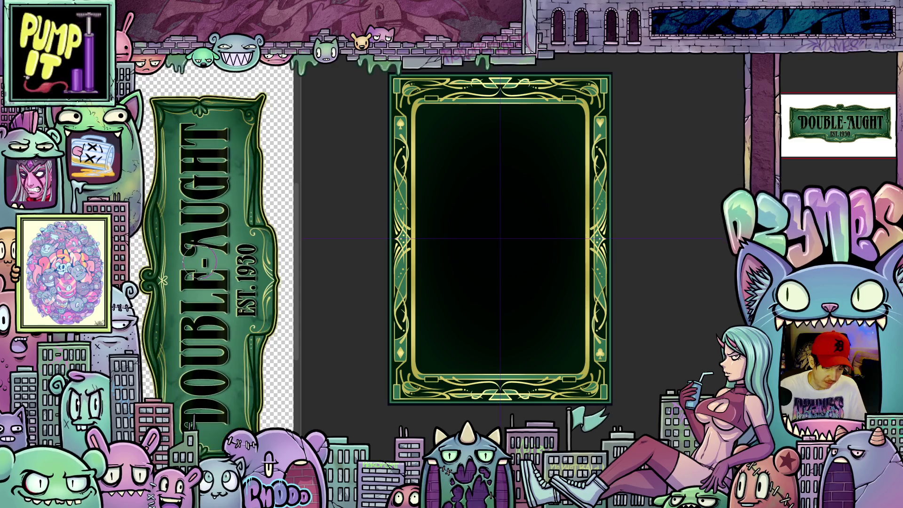
drag(202, 286, 208, 258)
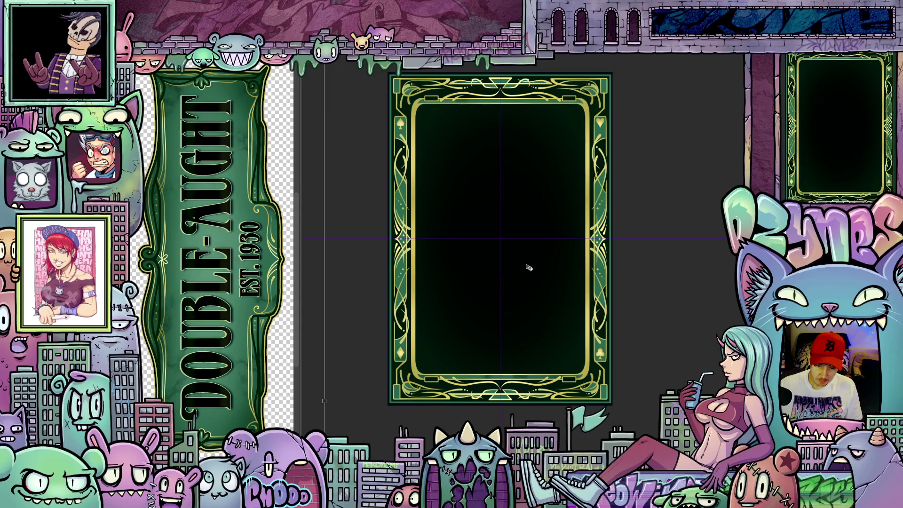
scroll(622, 279, down, 5)
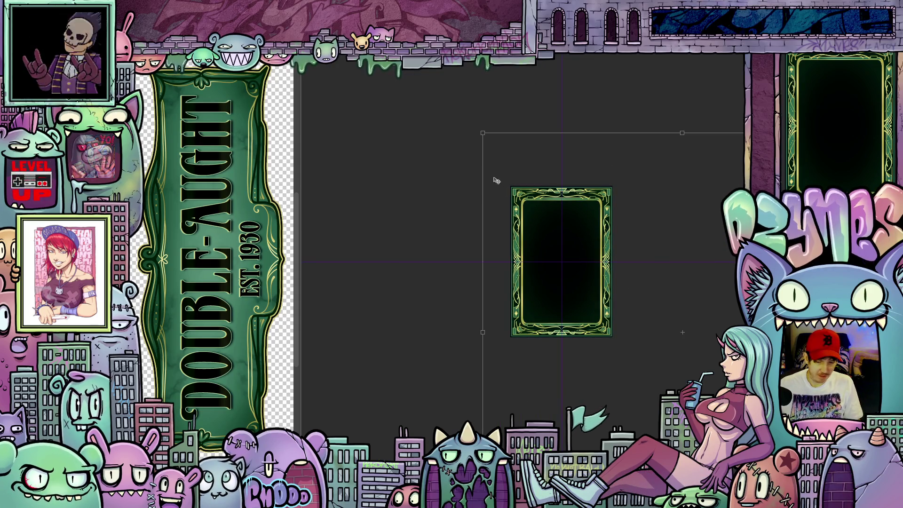
drag(483, 132, 582, 244)
mouse_move(689, 340)
mouse_down()
mouse_move(535, 233)
mouse_move(511, 235)
mouse_up()
key(Return)
scroll(597, 197, up, 5)
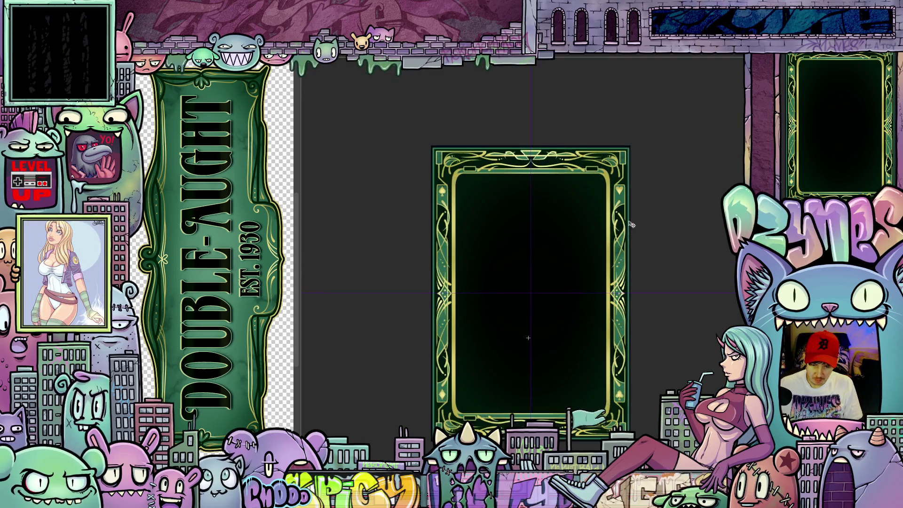
scroll(613, 144, up, 2)
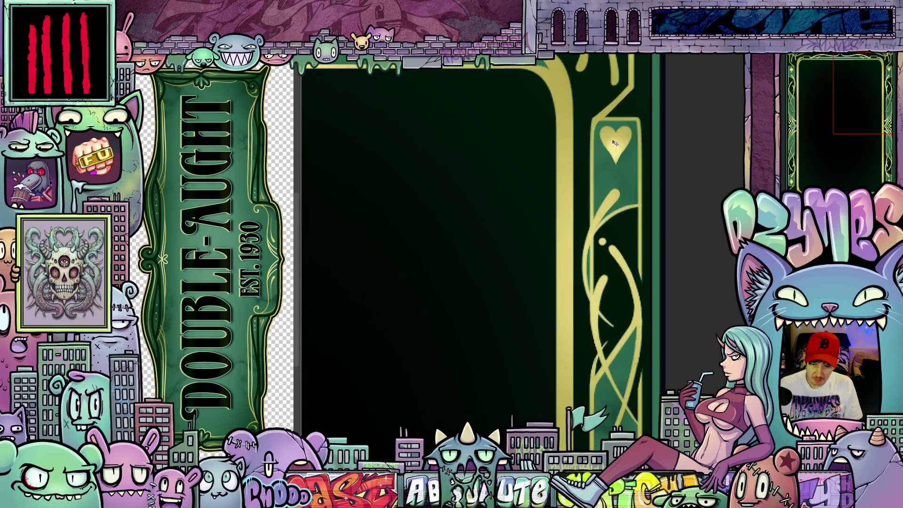
scroll(622, 307, down, 6)
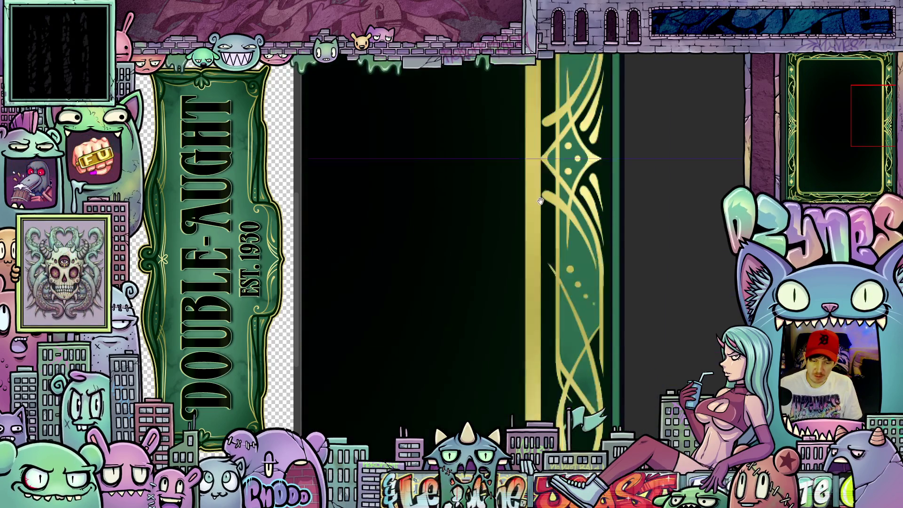
drag(513, 242, 605, 282)
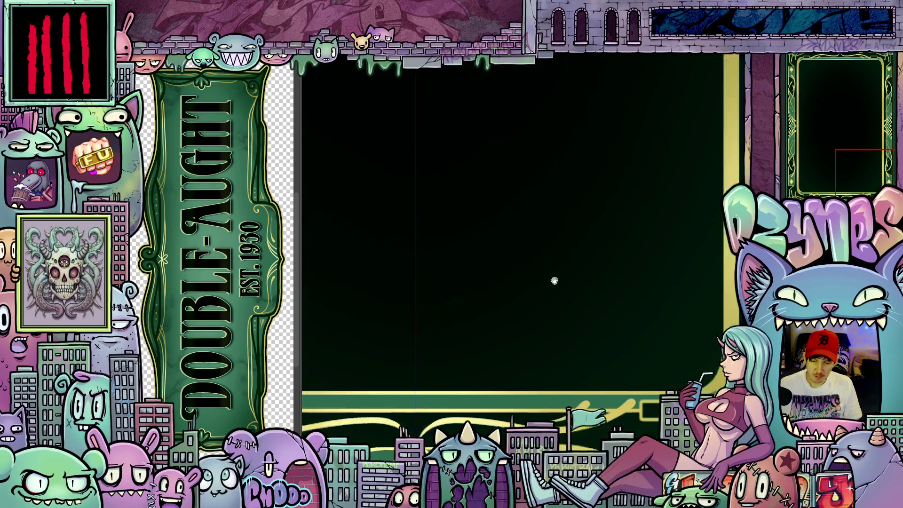
drag(466, 250, 710, 278)
scroll(710, 278, up, 5)
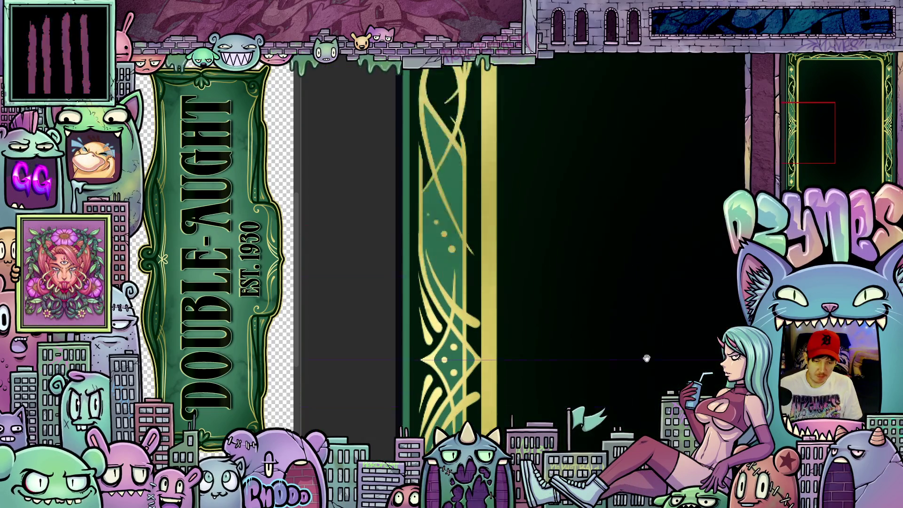
drag(638, 414, 573, 385)
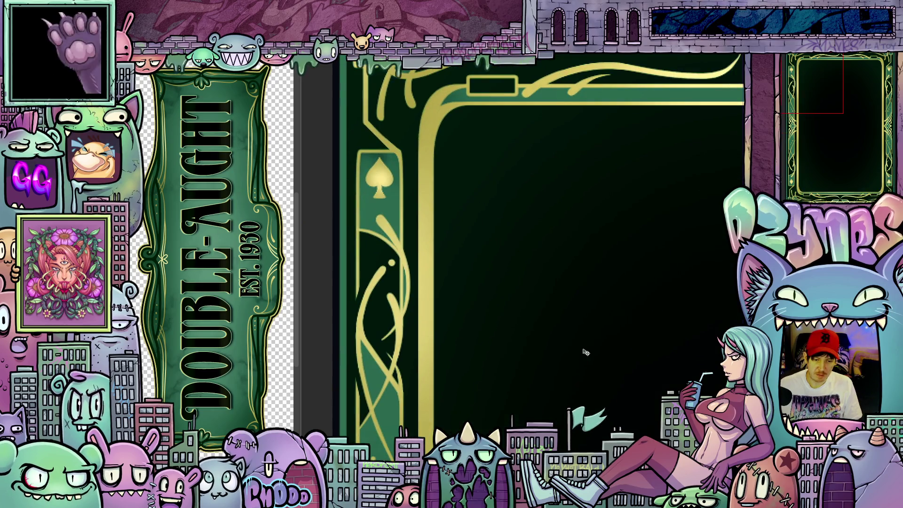
scroll(585, 352, down, 6)
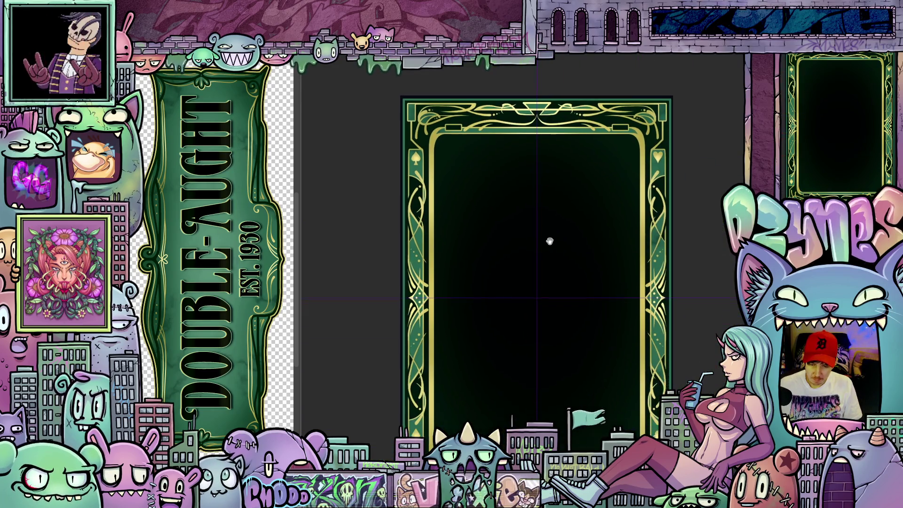
scroll(636, 290, up, 2)
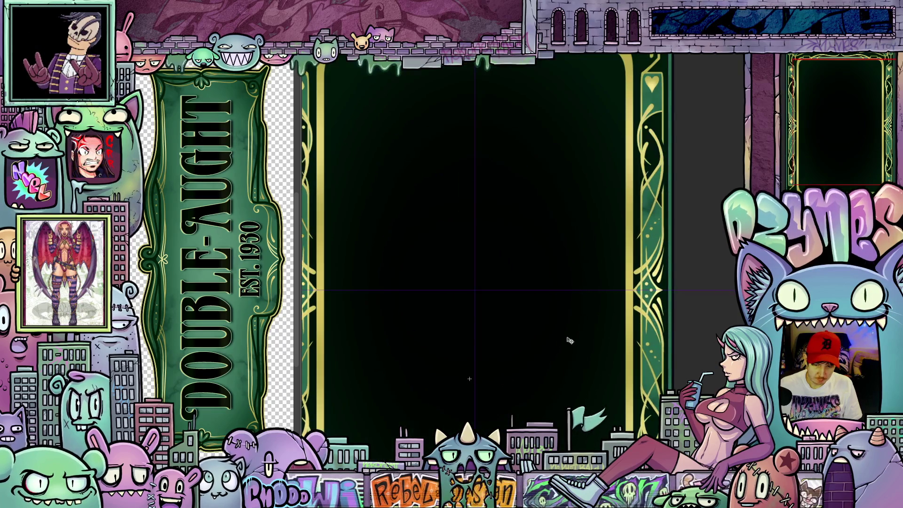
scroll(526, 367, down, 3)
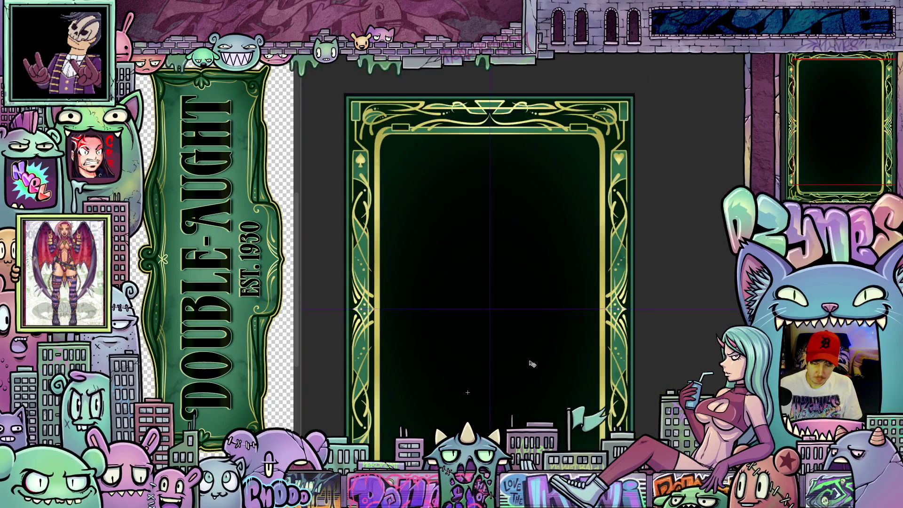
drag(515, 376, 566, 340)
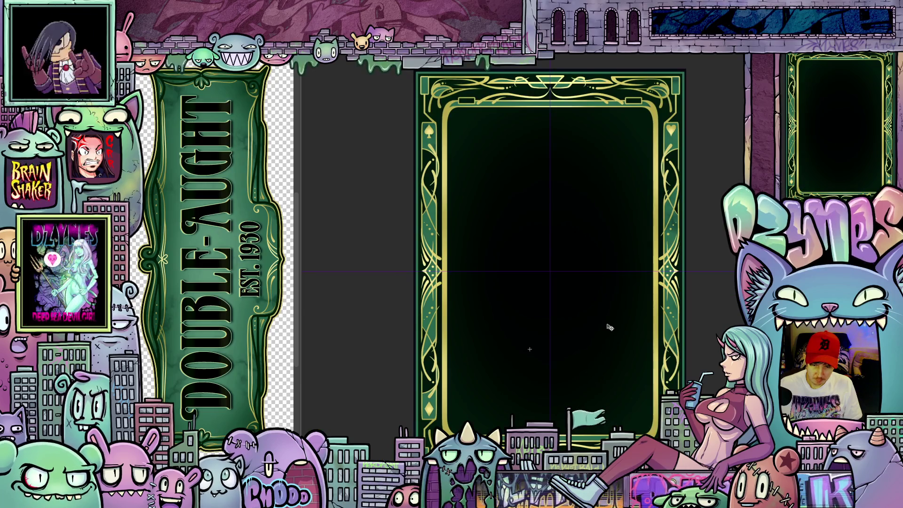
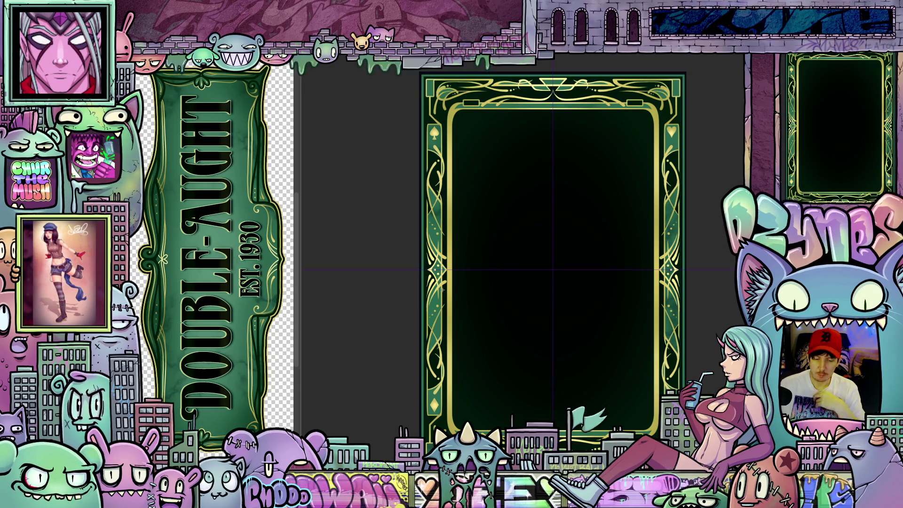
- Shrink the card frame toward its bottom-right corner, apply the transformation, and turn the logo view horizontal
mouse_move(443, 290)
mouse_down()
mouse_move(498, 320)
mouse_move(574, 342)
mouse_move(624, 173)
mouse_move(650, 155)
mouse_up()
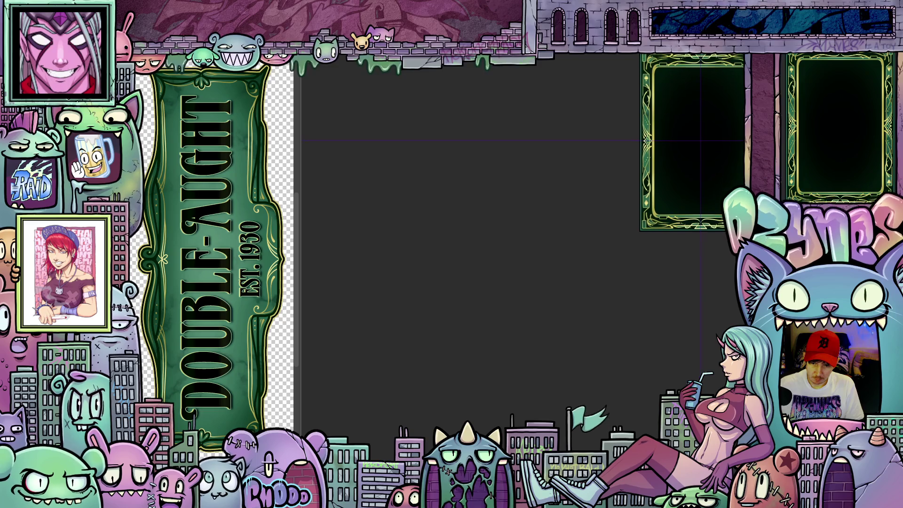
key(ctrl+t)
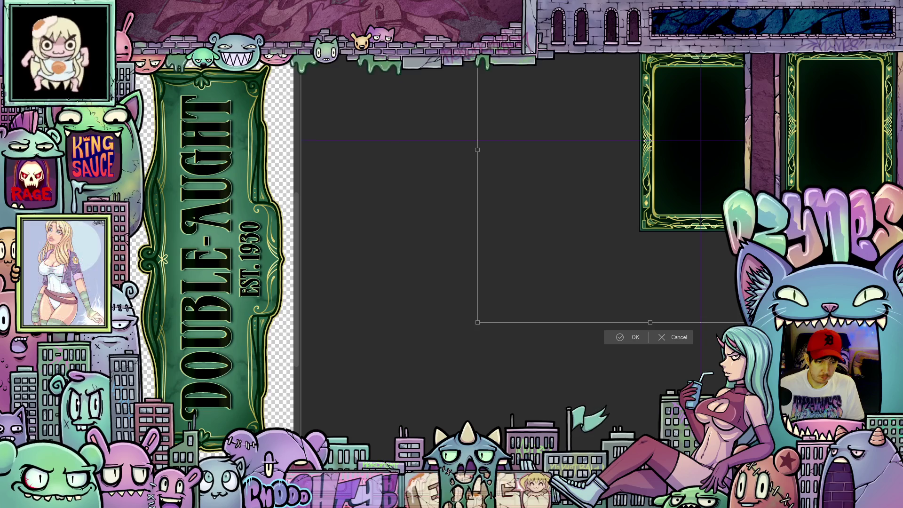
key(v)
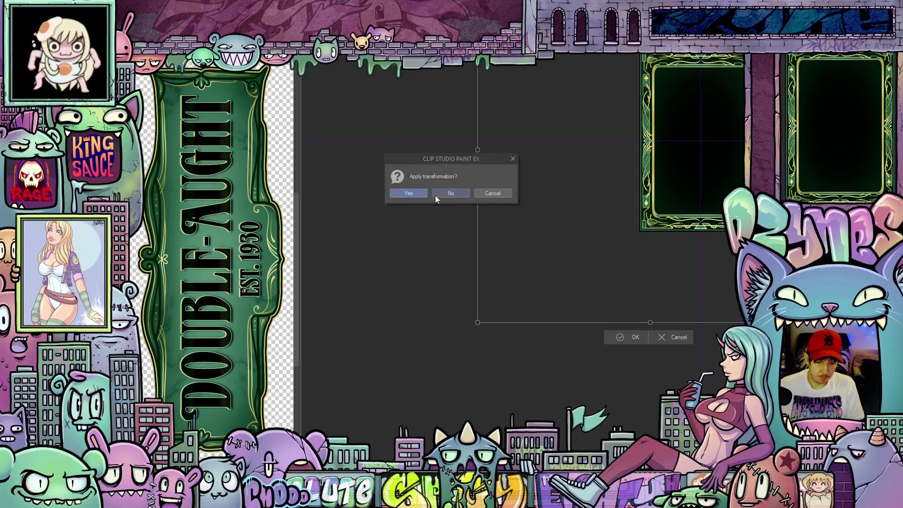
click(420, 192)
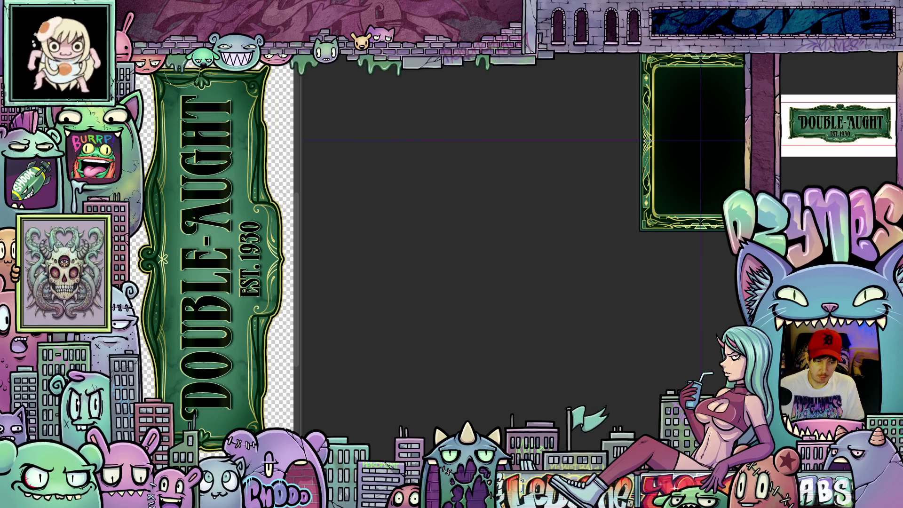
mouse_move(232, 114)
mouse_down()
mouse_move(254, 188)
mouse_move(265, 279)
mouse_up()
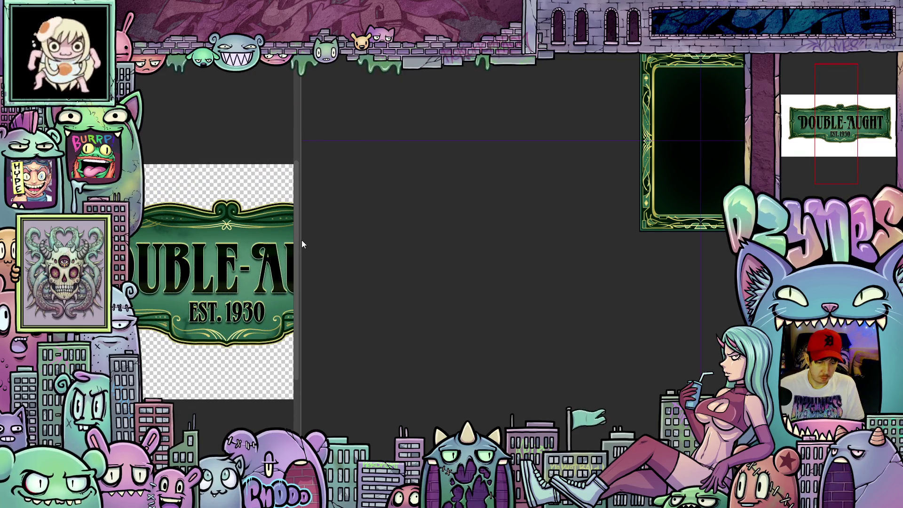
- Widen the logo pane and bring the card frame document into view
drag(302, 244, 417, 244)
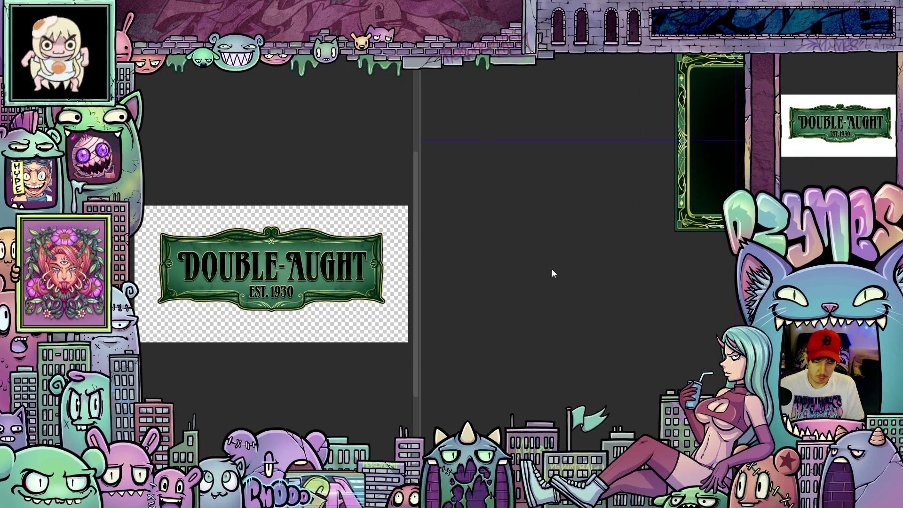
click(629, 303)
key(ctrl+0)
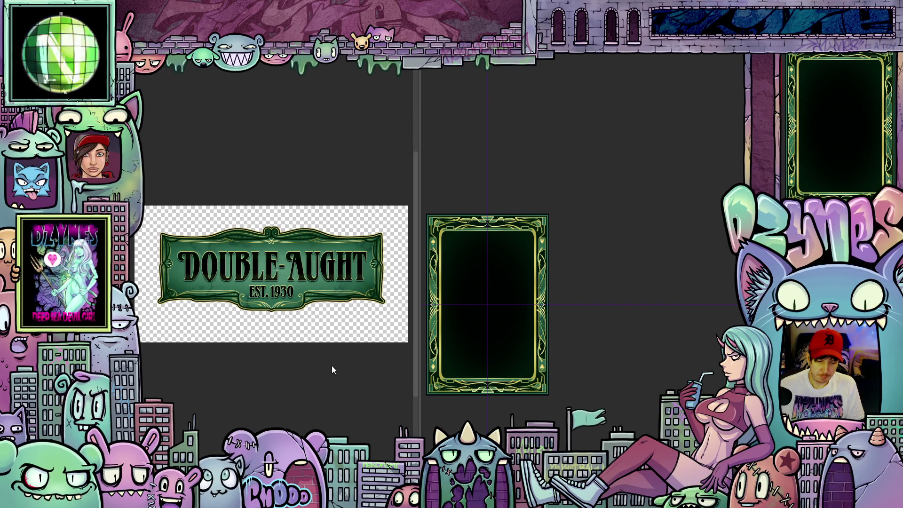
scroll(484, 322, up, 2)
mouse_move(498, 338)
mouse_down()
mouse_move(590, 329)
mouse_move(602, 309)
mouse_up()
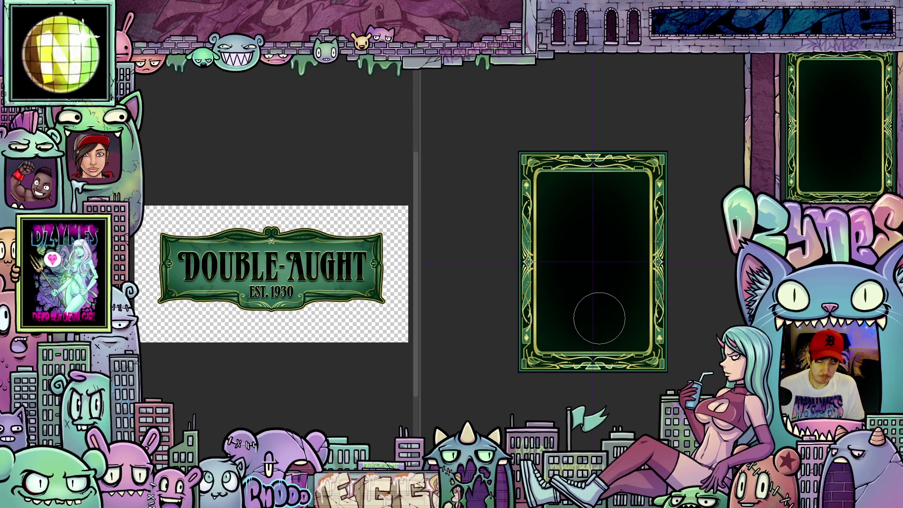
scroll(611, 325, up, 1)
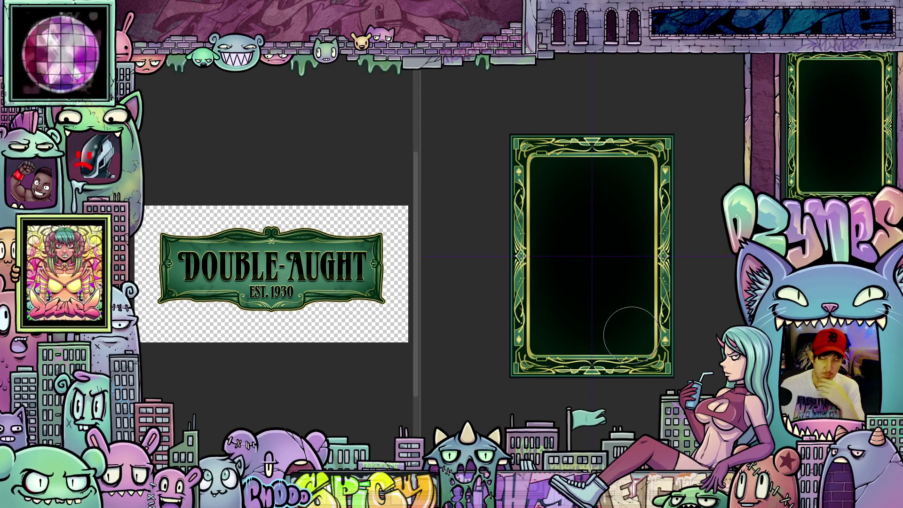
scroll(630, 337, up, 1)
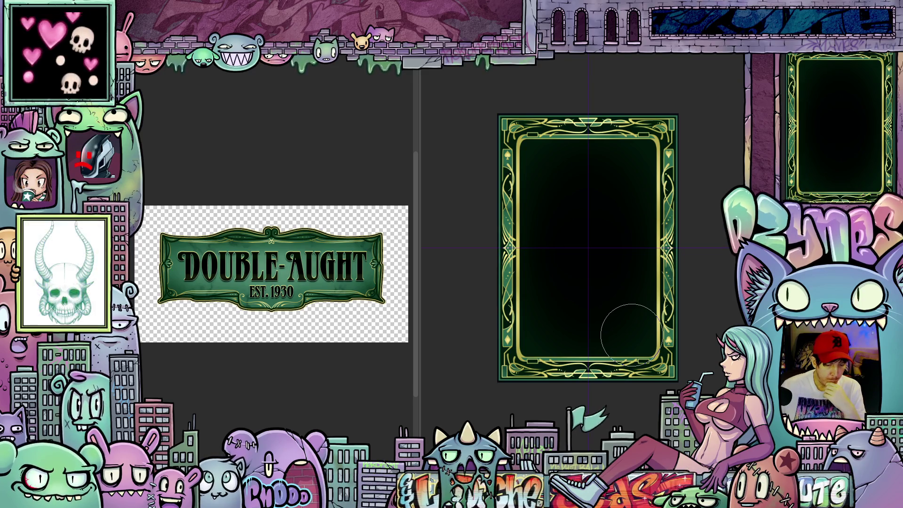
scroll(621, 327, up, 3)
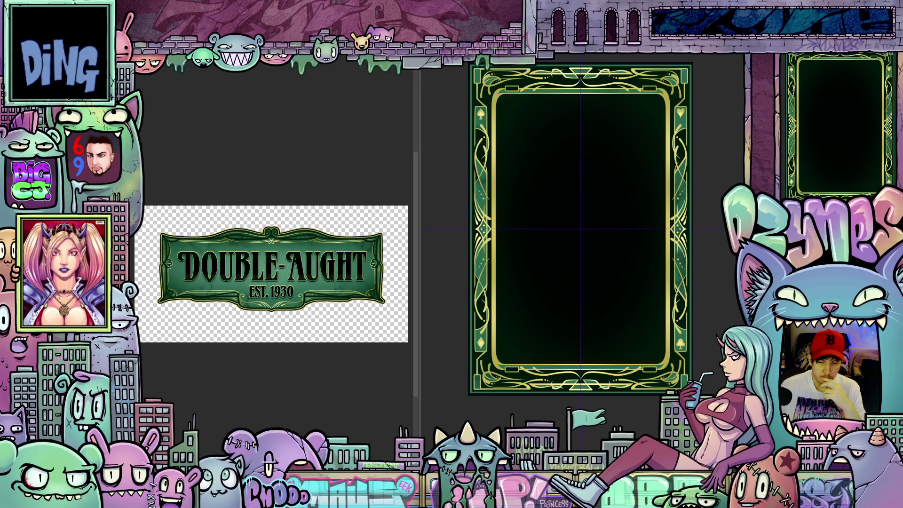
- Undo the card frame shrink and open new-canvas settings at 840×1260 px
key(ctrl+z)
mouse_move(719, 182)
mouse_down()
mouse_move(684, 215)
mouse_move(708, 214)
mouse_up()
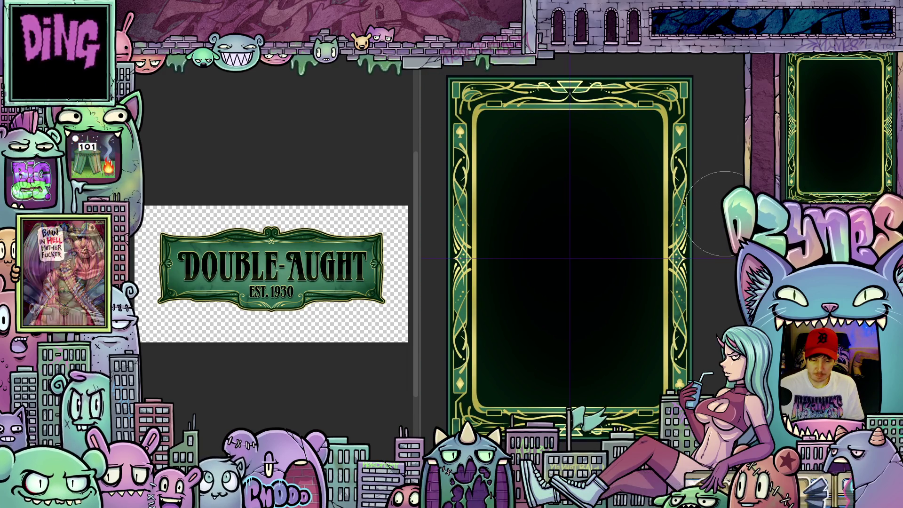
scroll(724, 214, down, 1)
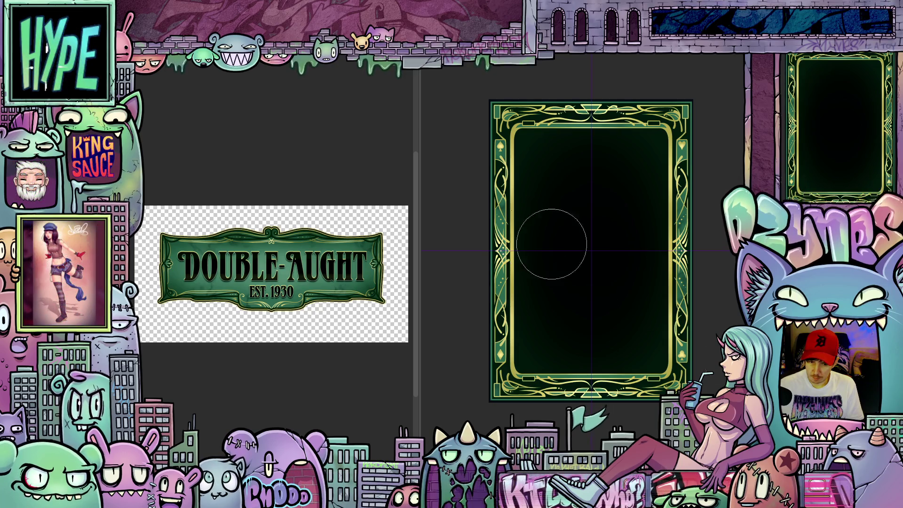
key(Tab)
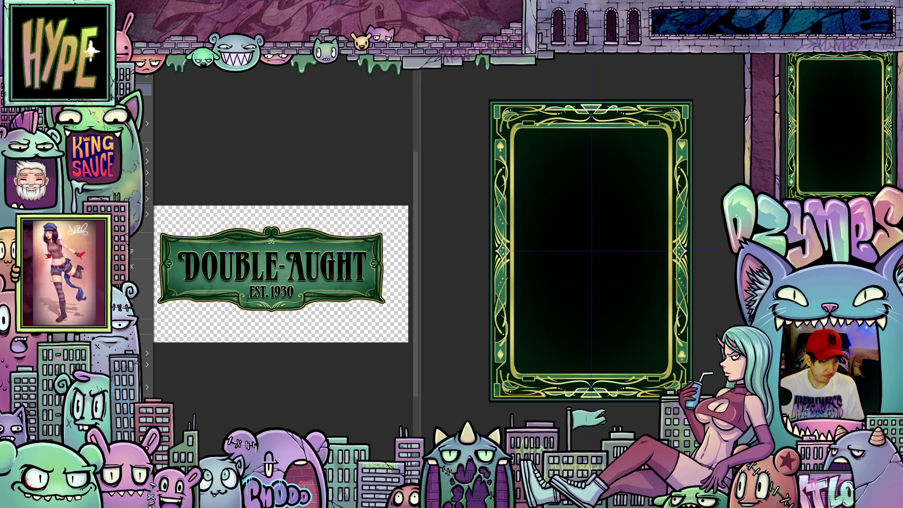
key(Tab)
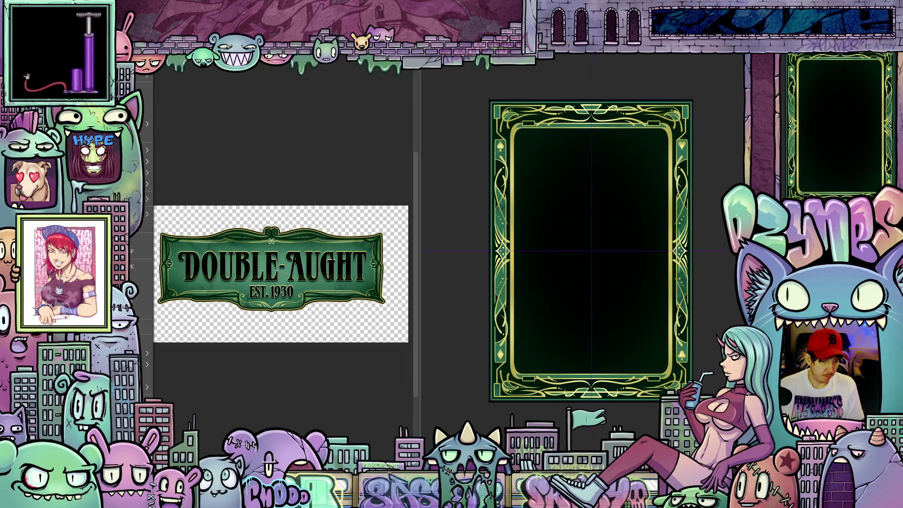
key(ctrl+n)
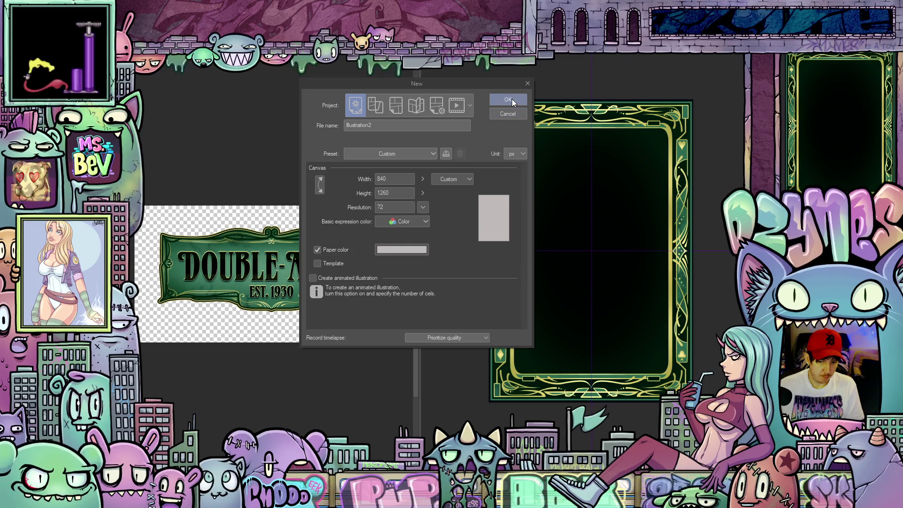
- Confirm the New dialog to create the blank 840×1260 Illustration2 canvas
click(512, 100)
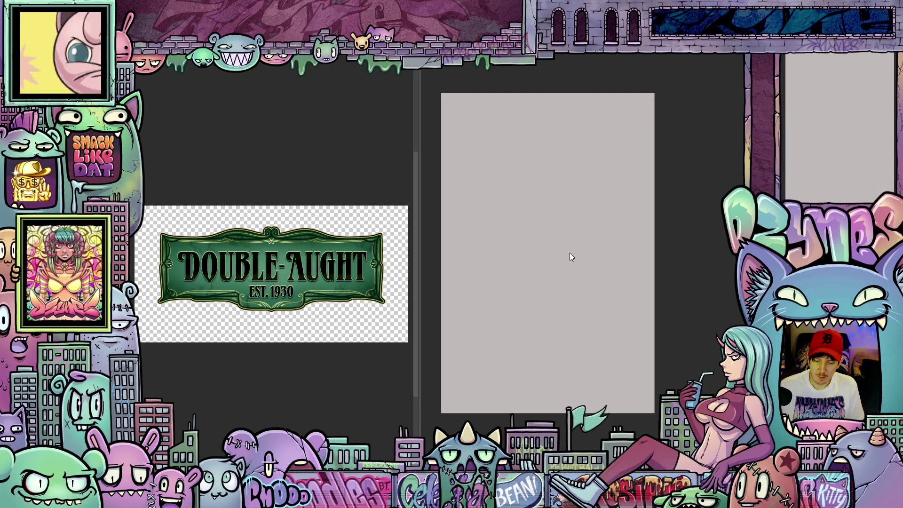
- Paste the copied dark-green vignette background onto the new blank canvas
drag(549, 251, 590, 252)
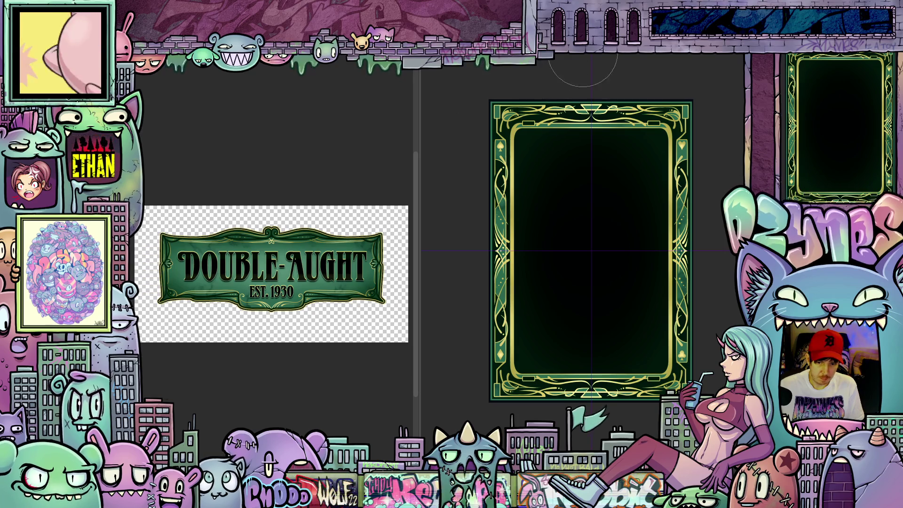
key(ctrl+Tab)
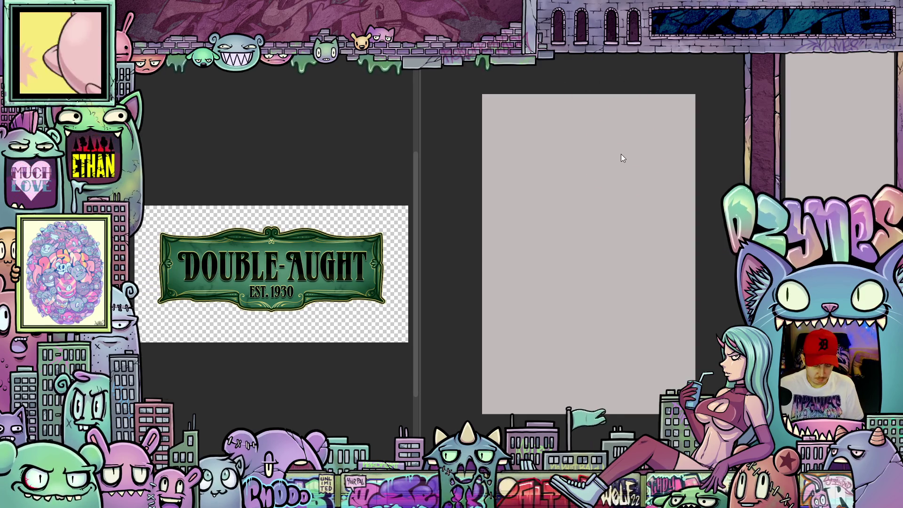
key(ctrl+v)
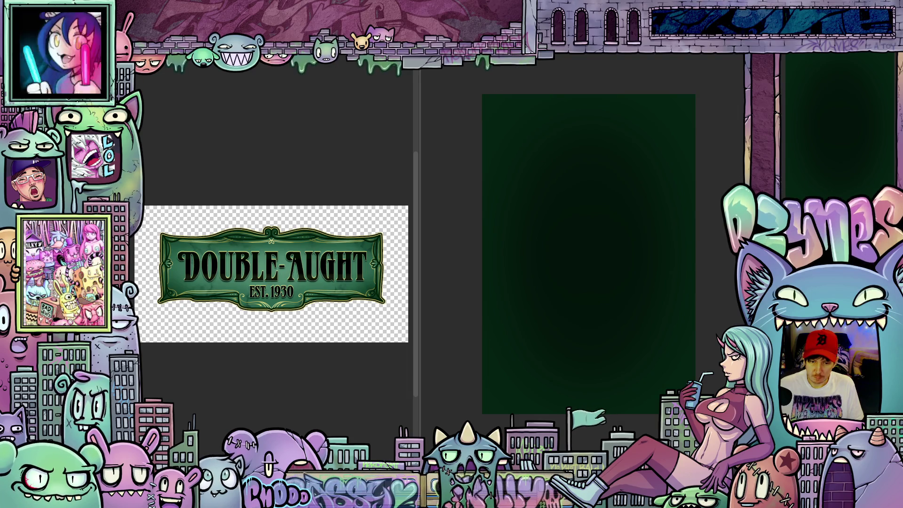
- Compare against the card frame, return to the green canvas, and open Change Image Resolution
key(ctrl+v)
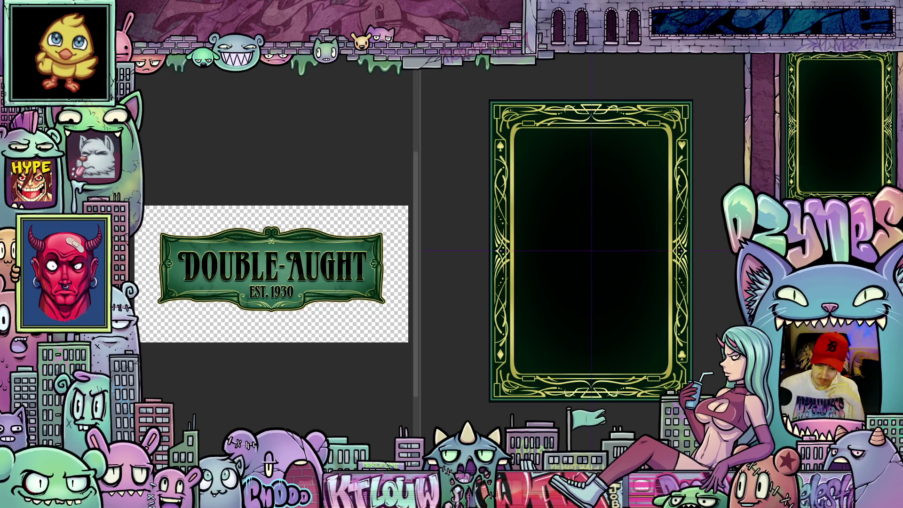
scroll(689, 400, up, 3)
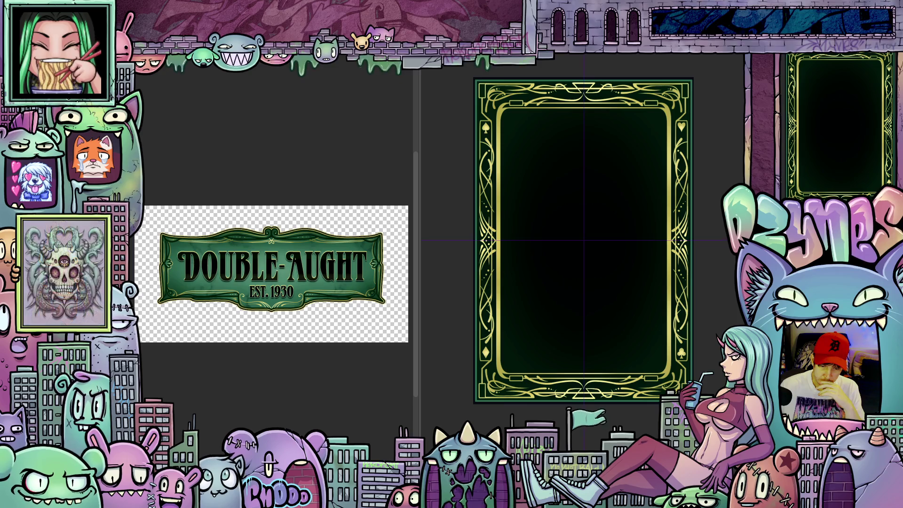
key(ctrl+z)
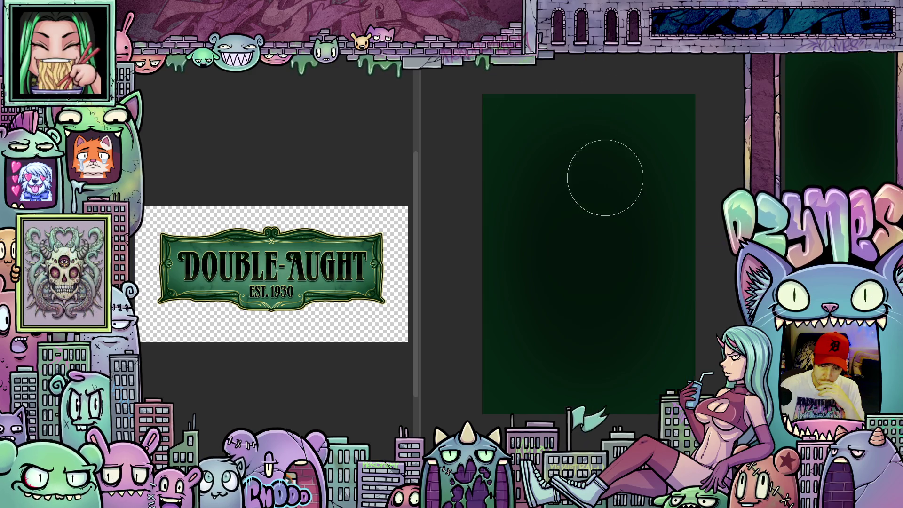
key(ctrl+z)
key(ctrl+z)
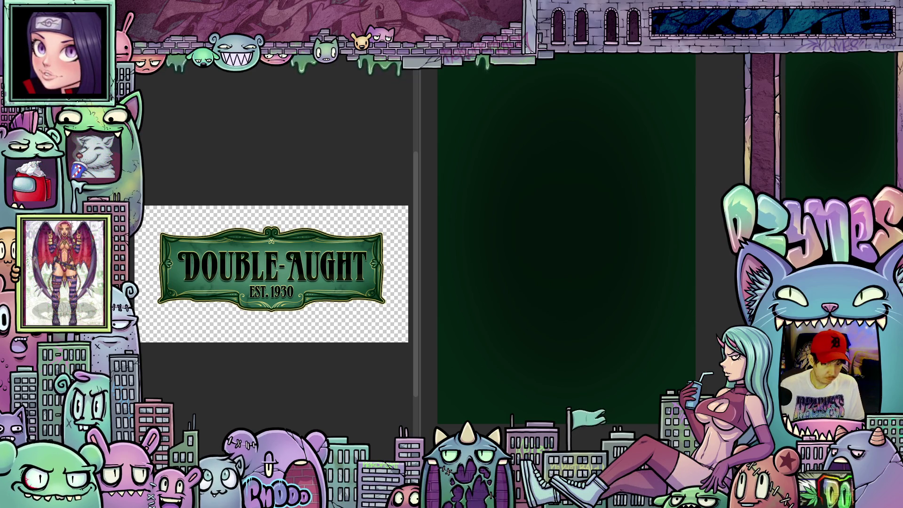
key(ctrl+0)
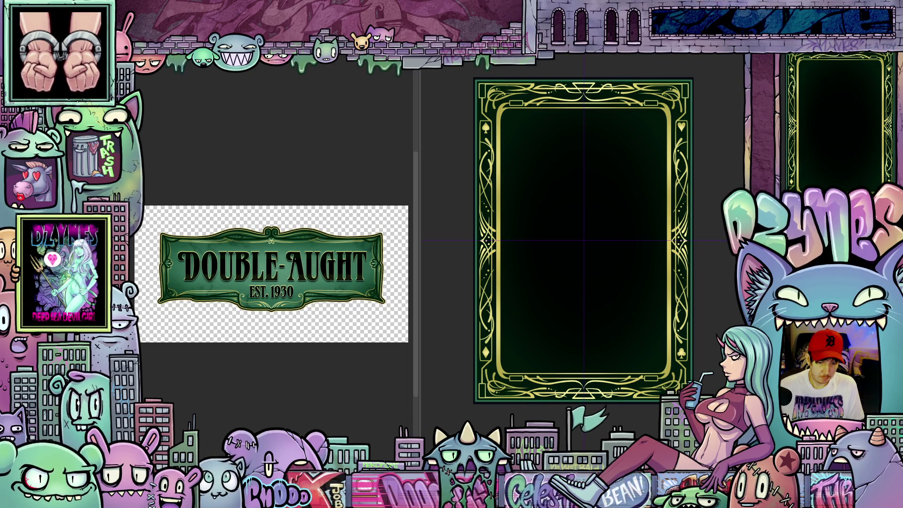
key(ctrl+z)
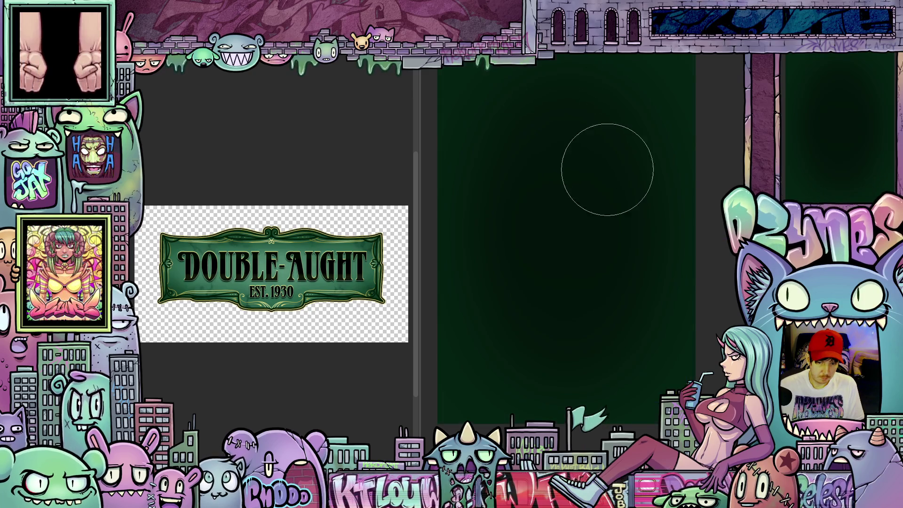
mouse_move(593, 195)
mouse_down()
mouse_move(619, 238)
mouse_move(605, 238)
mouse_up()
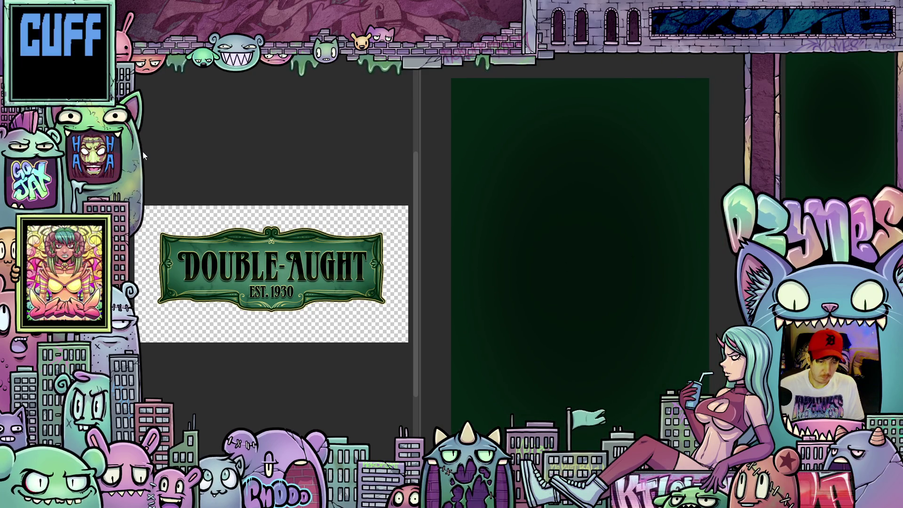
key(alt+e)
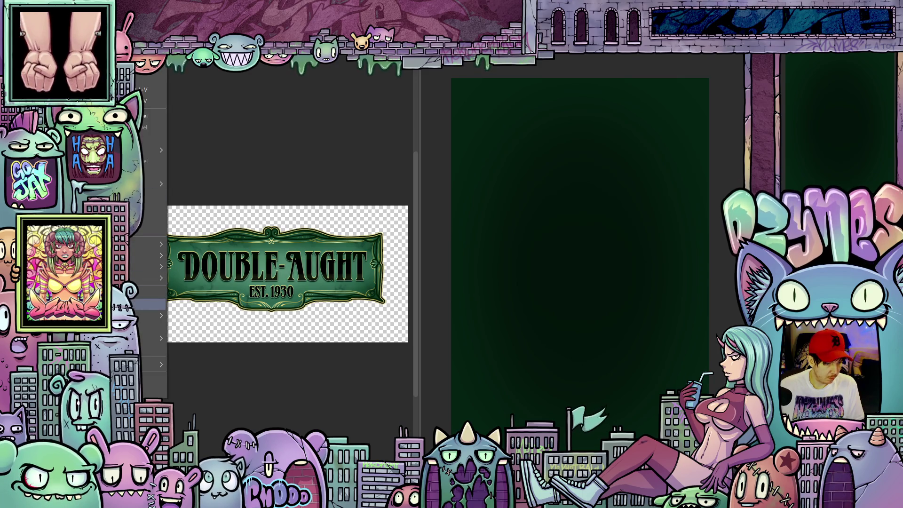
click(159, 291)
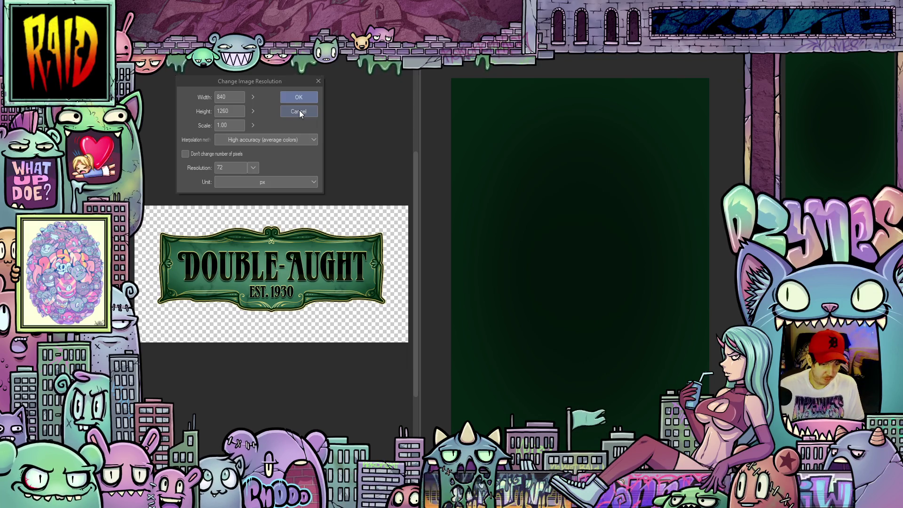
- Cancel Change Image Resolution, leaving the canvas at 840×1260 px
click(300, 112)
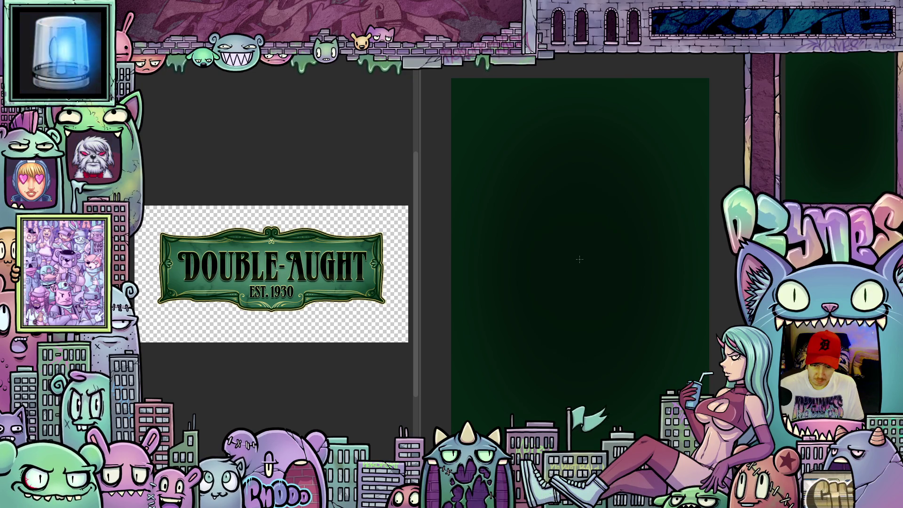
- Place a symmetry ruler at the card's centre, nudged slightly down
mouse_move(579, 259)
mouse_down()
mouse_move(591, 235)
mouse_move(573, 152)
mouse_up()
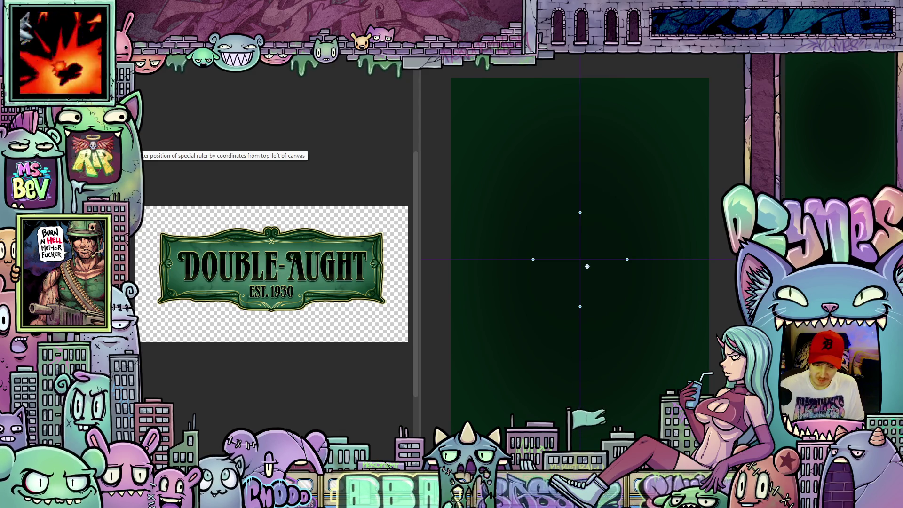
drag(587, 266, 587, 278)
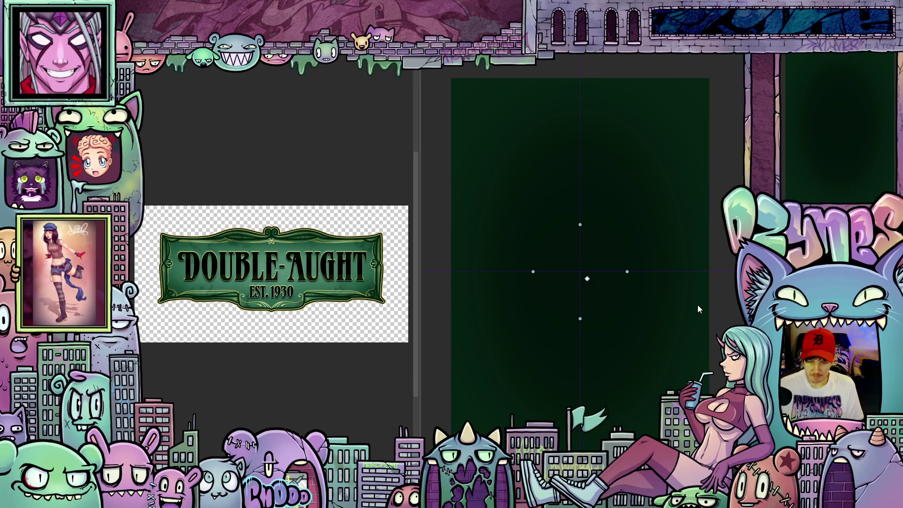
scroll(698, 309, down, 3)
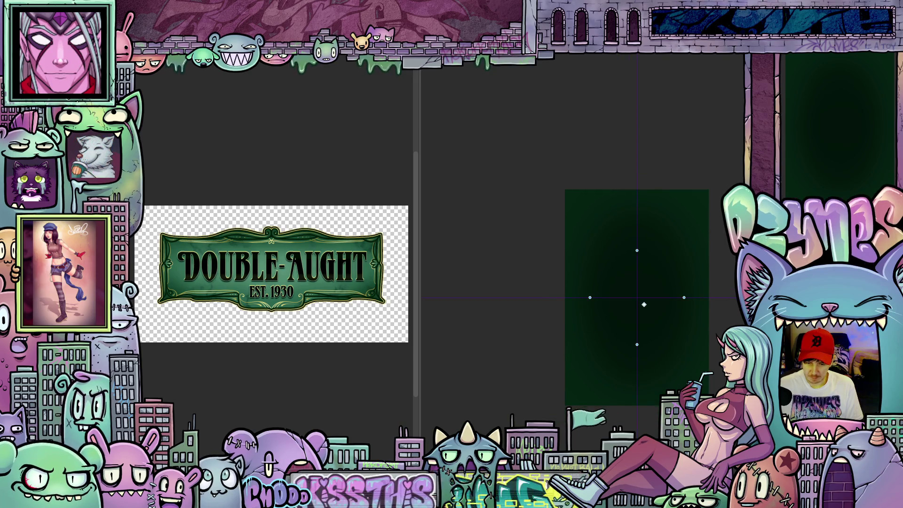
scroll(698, 308, up, 1)
scroll(706, 333, up, 2)
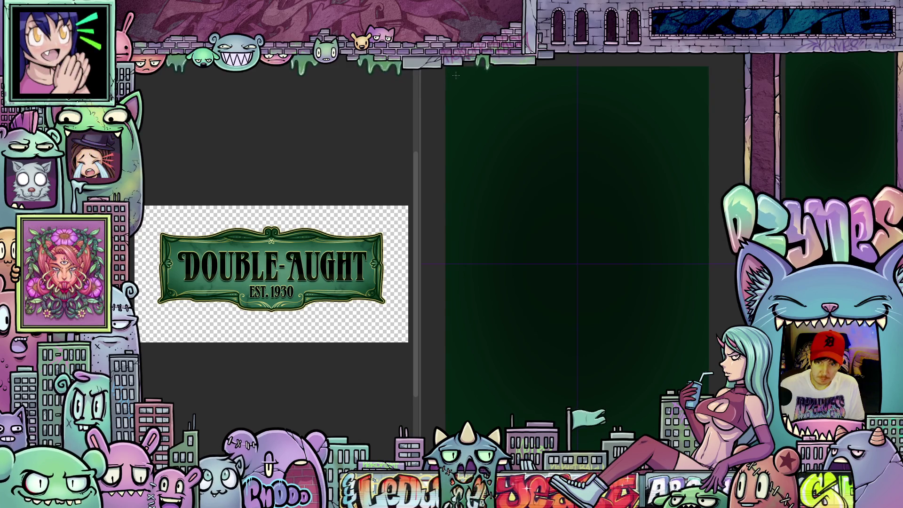
- Draw the mirrored gold double-line rectangle border around the card
mouse_move(455, 74)
mouse_down()
mouse_move(537, 302)
mouse_move(573, 320)
mouse_move(690, 445)
mouse_up()
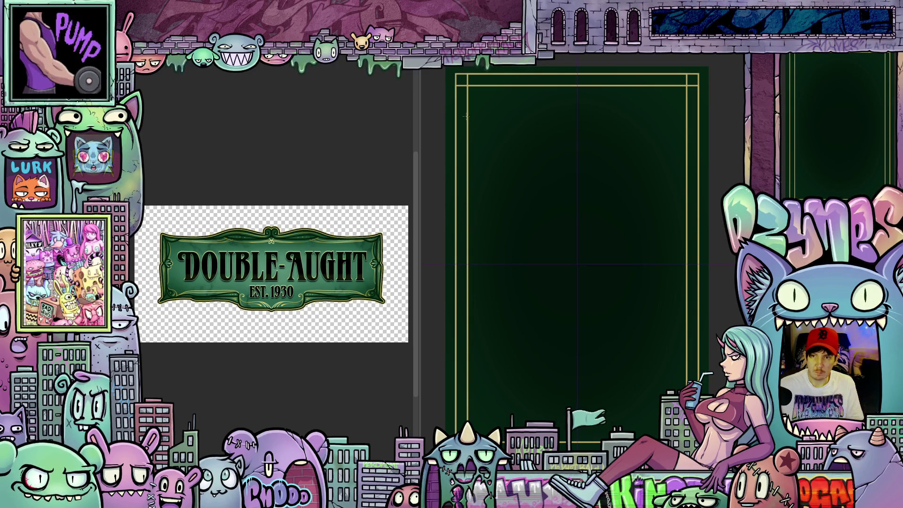
scroll(502, 187, up, 3)
mouse_move(502, 186)
mouse_down()
mouse_move(514, 222)
mouse_move(489, 149)
mouse_move(518, 161)
mouse_up()
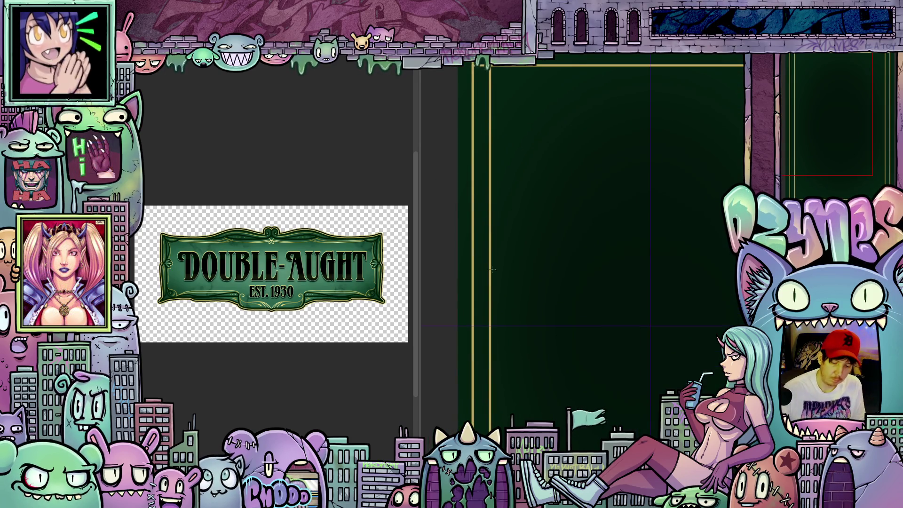
- Paint a first curved gold flourish beside the left border, then undo it
mouse_move(521, 326)
mouse_down()
mouse_move(528, 302)
mouse_move(530, 320)
mouse_up()
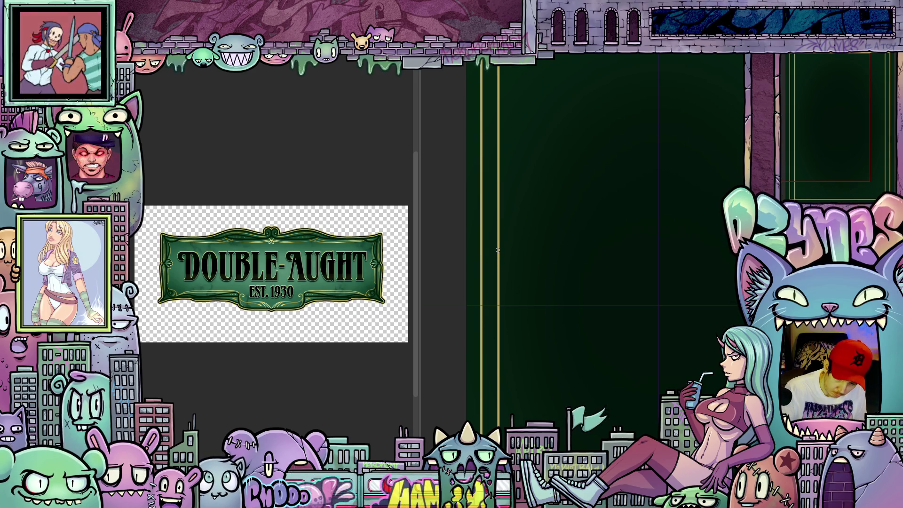
drag(498, 257, 478, 321)
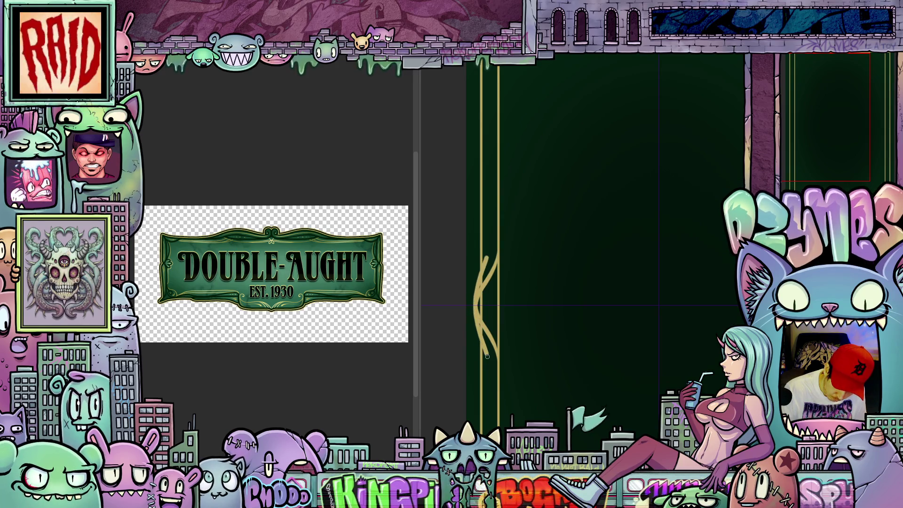
mouse_move(542, 388)
mouse_down()
mouse_move(564, 340)
mouse_move(571, 355)
mouse_move(559, 358)
mouse_up()
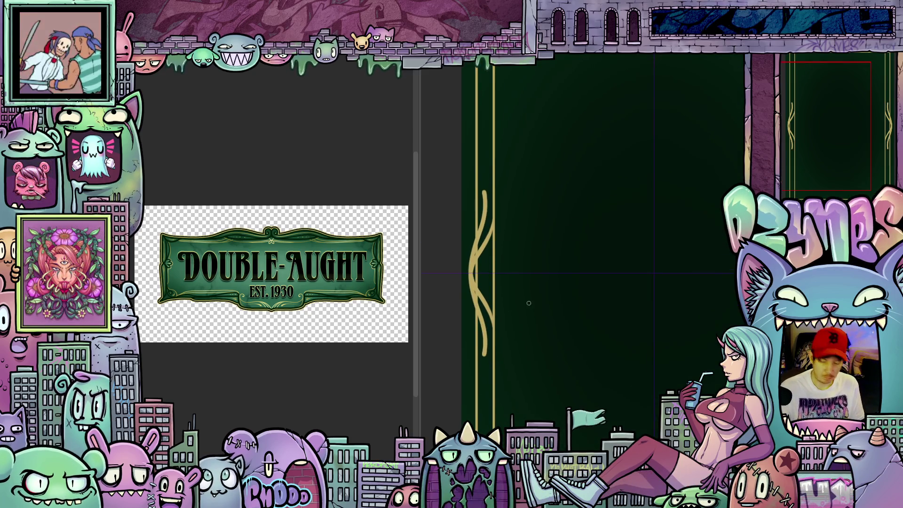
key(ctrl+z)
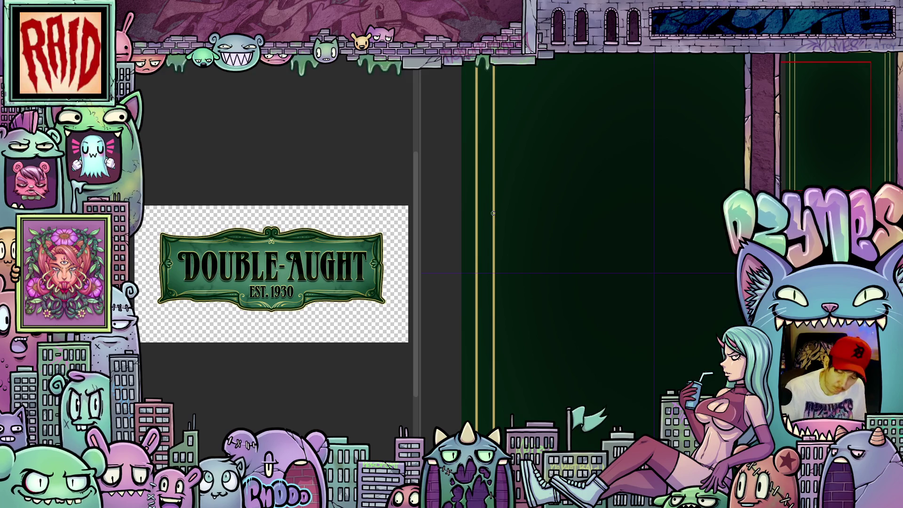
- Redraw the curved gold flourish beside the left border, mirrored top and bottom
drag(493, 213, 469, 268)
mouse_move(536, 331)
mouse_down()
mouse_move(536, 359)
mouse_move(549, 355)
mouse_move(561, 368)
mouse_up()
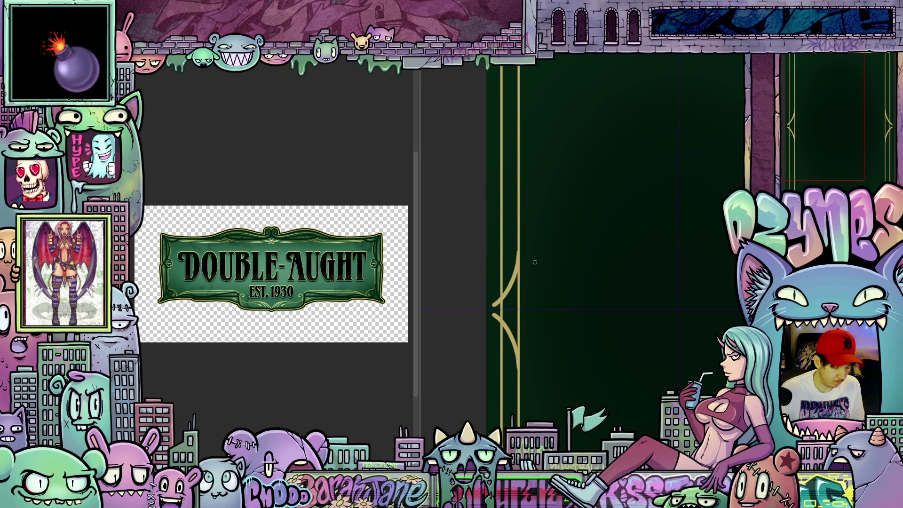
scroll(524, 258, up, 2)
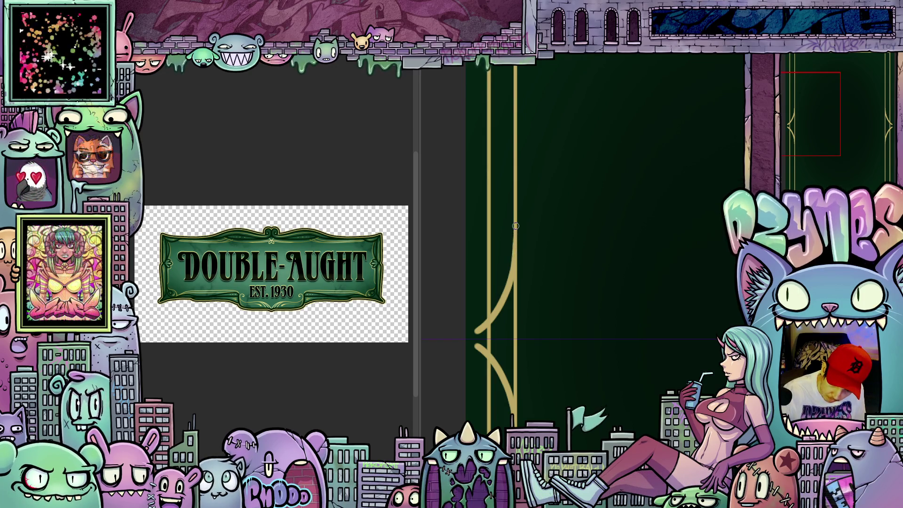
scroll(581, 337, down, 5)
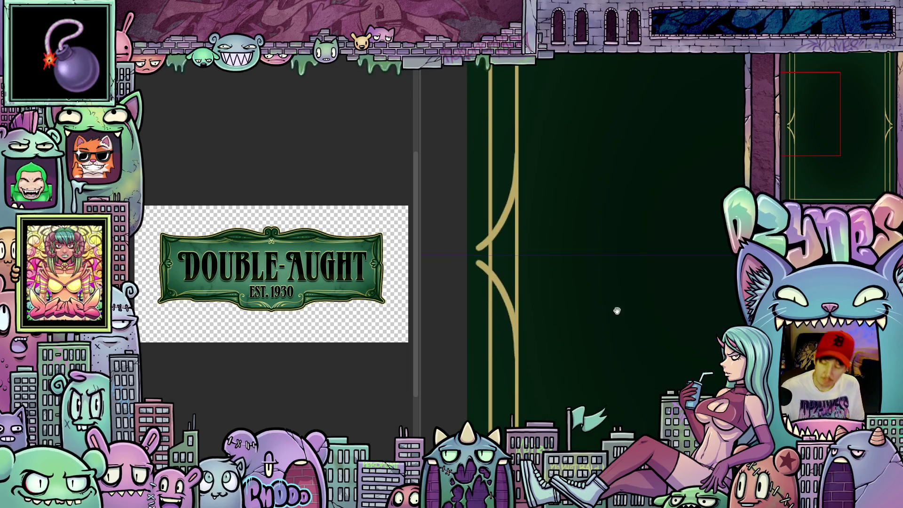
scroll(599, 315, left, 3)
scroll(625, 301, left, 2)
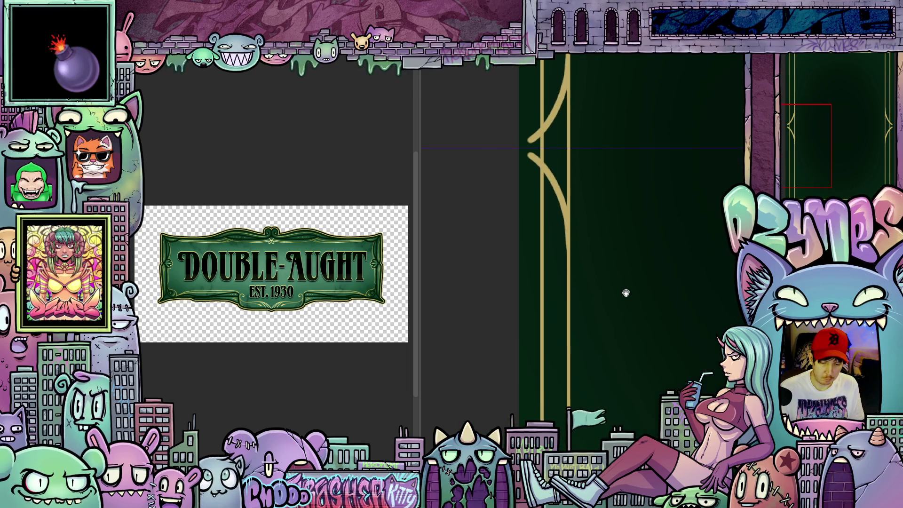
scroll(619, 334, up, 2)
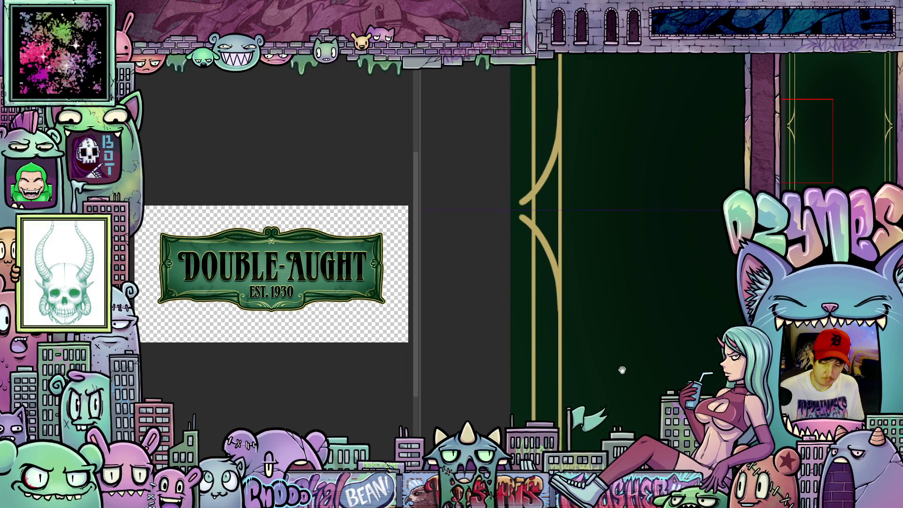
scroll(596, 367, up, 1)
scroll(596, 367, up, 1)
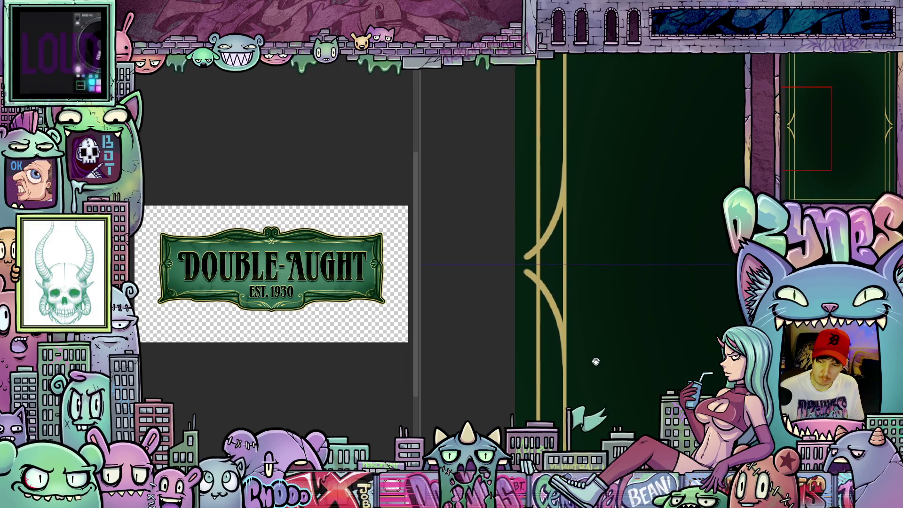
scroll(594, 366, right, 2)
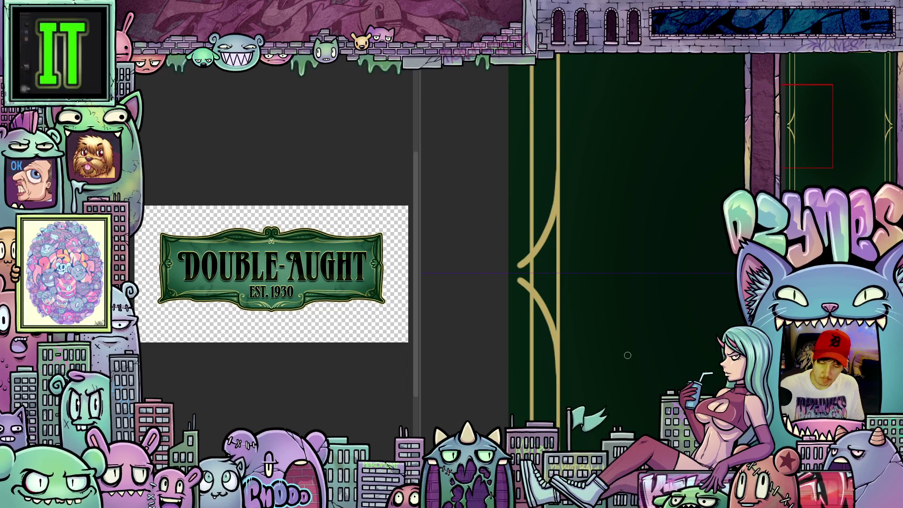
scroll(628, 356, down, 5)
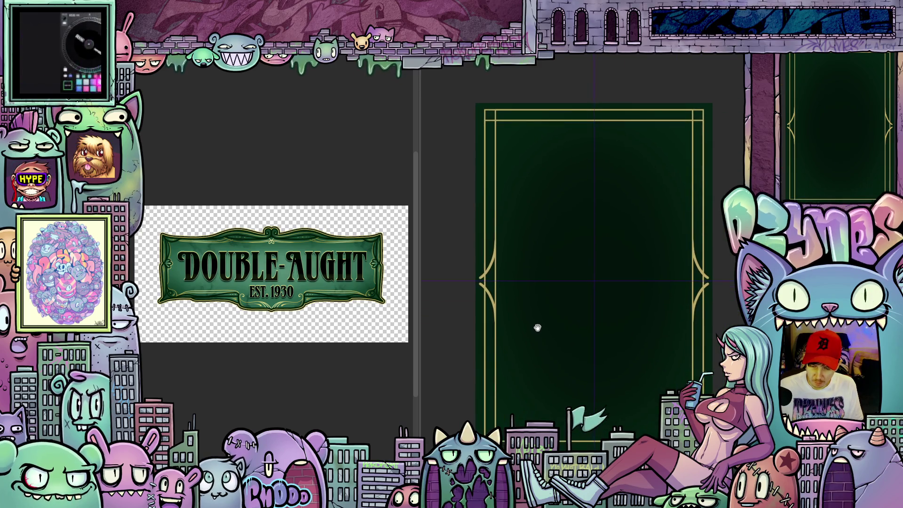
- Tilt the view, paint a small gold curl where the flourish curves meet, then straighten and zoom out
scroll(560, 357, down, 3)
mouse_move(551, 382)
mouse_down()
mouse_move(537, 331)
mouse_move(540, 345)
mouse_move(550, 342)
mouse_up()
scroll(478, 348, up, 6)
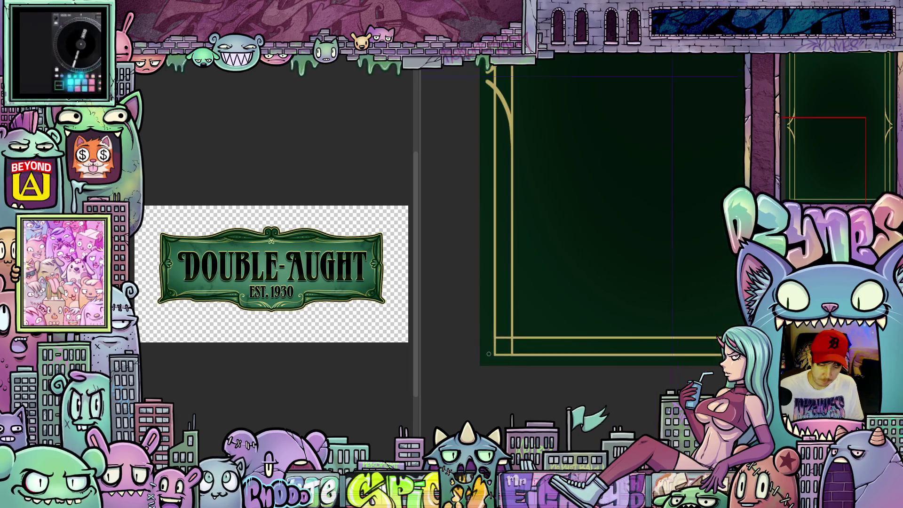
mouse_move(489, 354)
mouse_down()
mouse_move(466, 348)
mouse_move(470, 372)
mouse_move(489, 354)
mouse_up()
mouse_move(617, 380)
mouse_down()
mouse_move(590, 403)
mouse_move(582, 399)
mouse_move(581, 444)
mouse_up()
key(r)
mouse_move(577, 365)
mouse_down()
mouse_move(654, 319)
mouse_move(679, 352)
mouse_move(665, 368)
mouse_move(705, 384)
mouse_up()
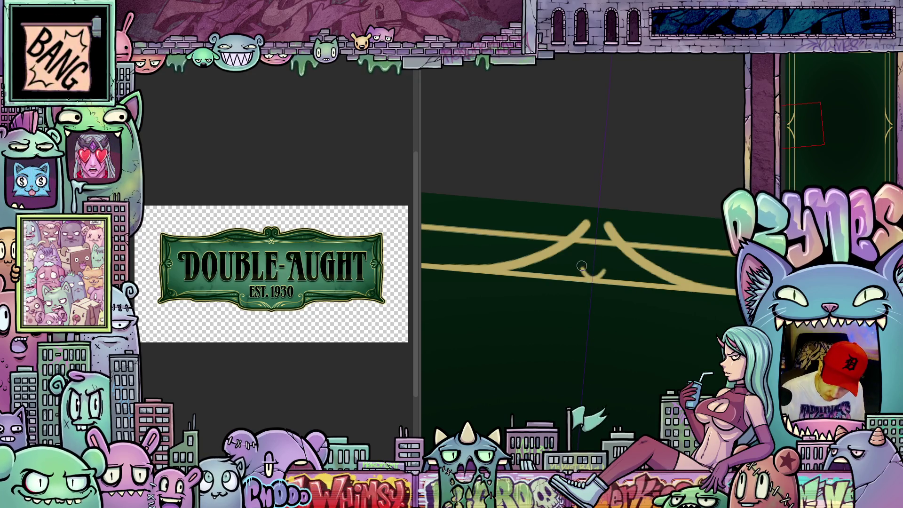
drag(585, 256, 592, 263)
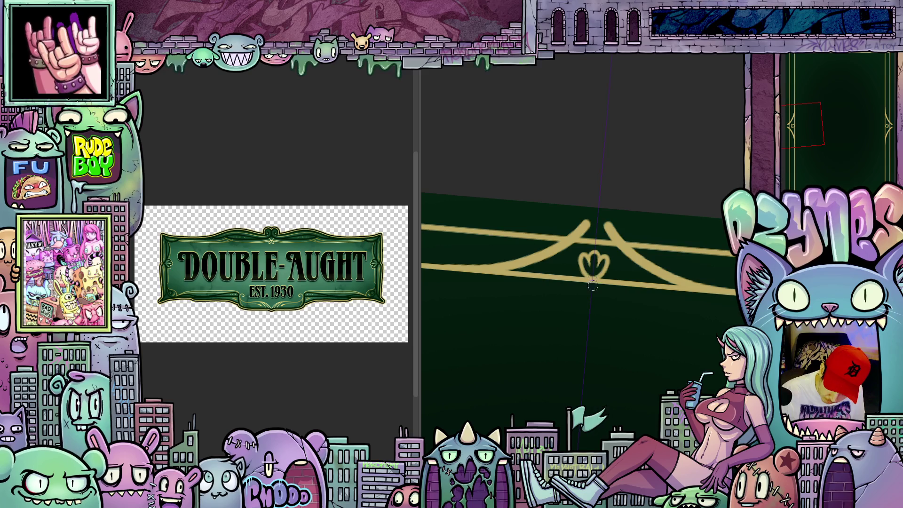
mouse_move(610, 316)
mouse_down()
mouse_move(625, 311)
mouse_move(621, 325)
mouse_move(661, 307)
mouse_up()
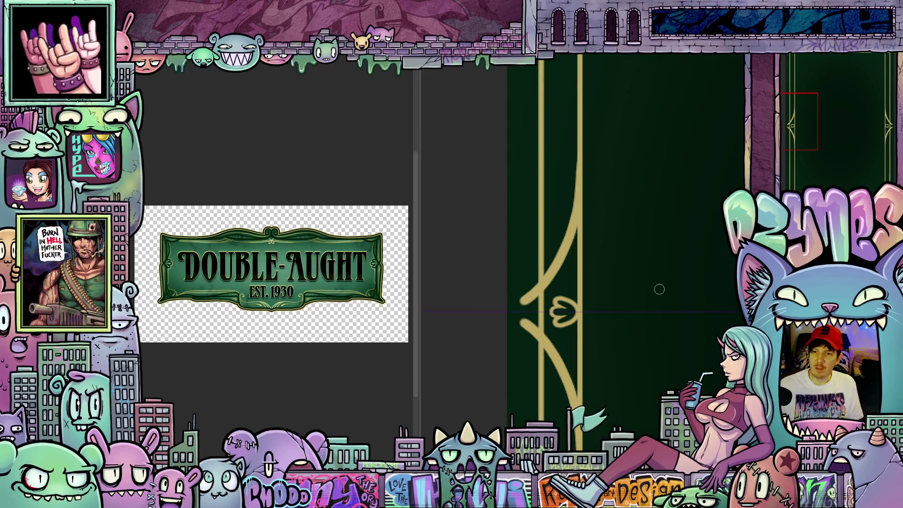
scroll(613, 260, down, 1)
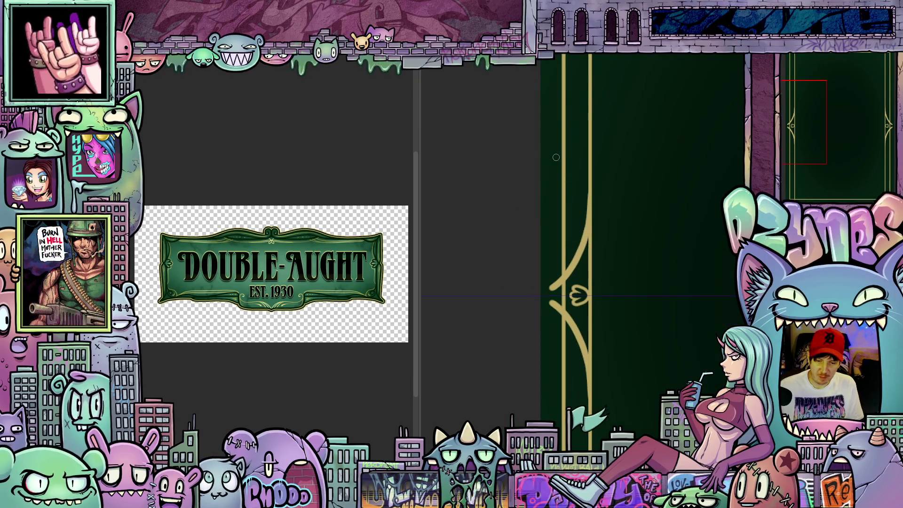
scroll(520, 169, down, 3)
drag(519, 169, 546, 185)
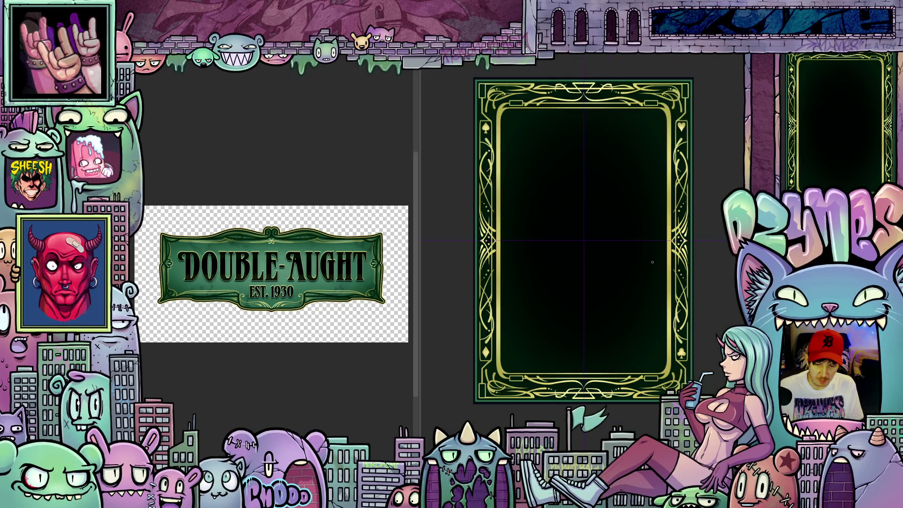
- Pan around the ornate card, then switch to the plain green card canvas with Ctrl+Tab
scroll(652, 262, up, 1)
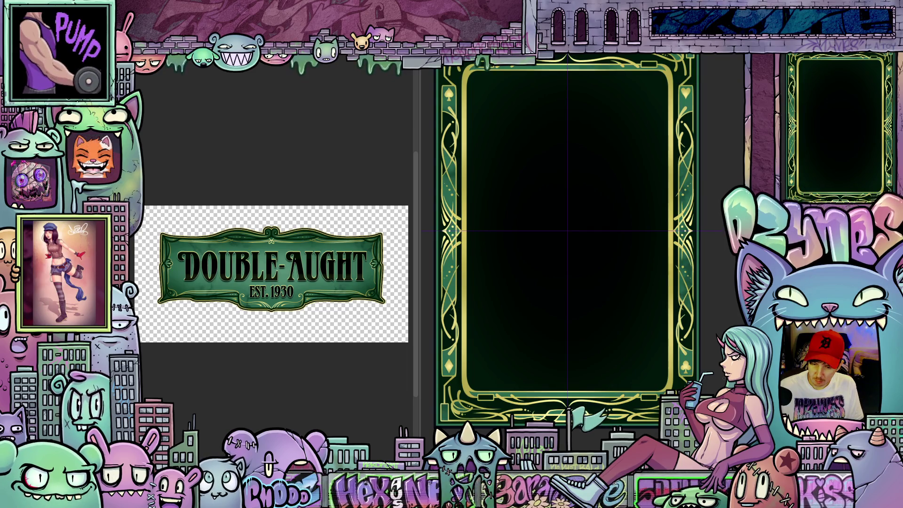
scroll(703, 361, down, 2)
scroll(705, 339, up, 2)
drag(705, 339, 729, 373)
scroll(612, 286, down, 1)
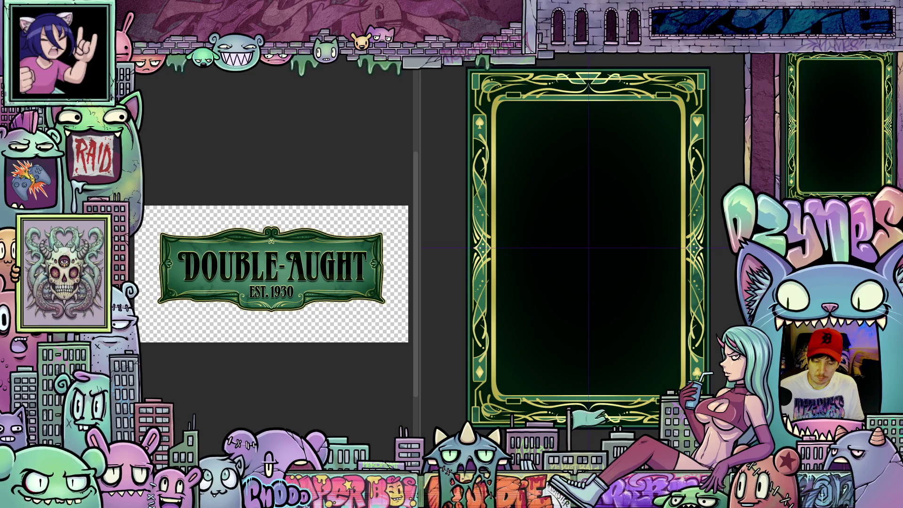
scroll(684, 348, up, 10)
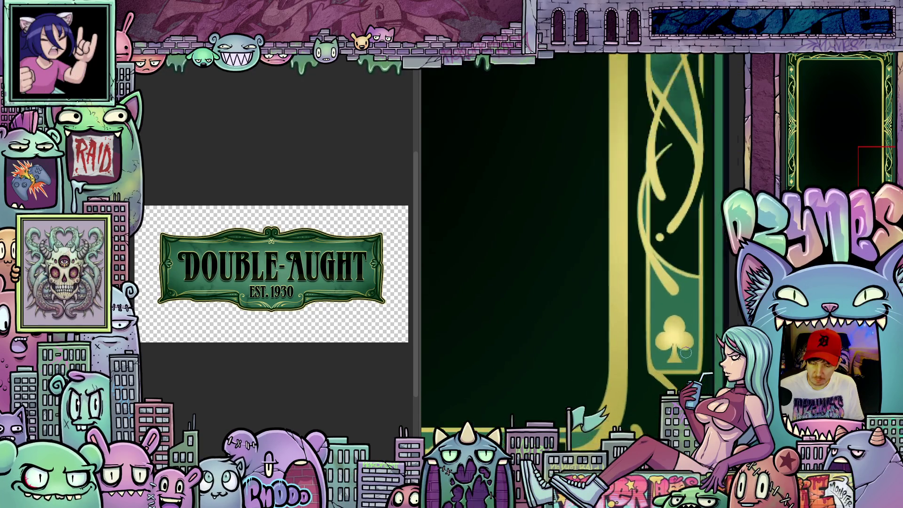
scroll(683, 349, down, 10)
scroll(611, 276, up, 3)
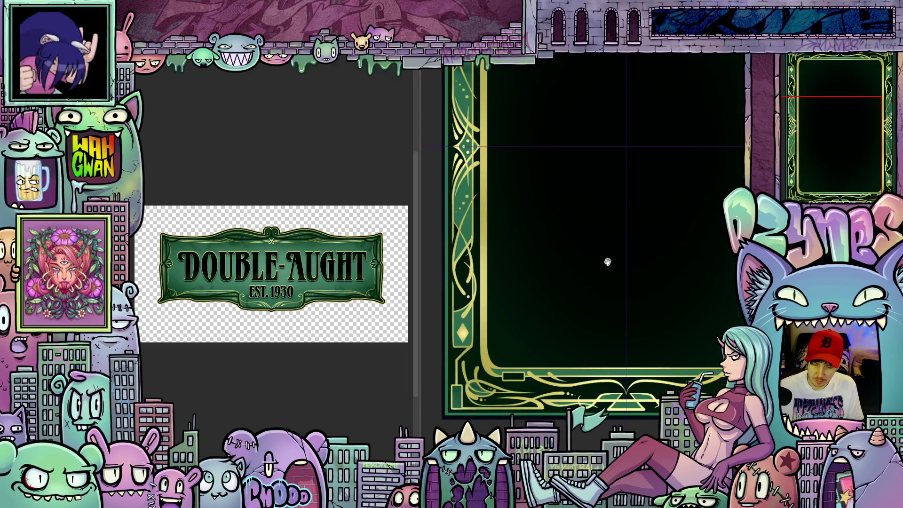
mouse_move(617, 277)
mouse_down()
mouse_move(544, 316)
mouse_move(687, 317)
mouse_move(618, 187)
mouse_up()
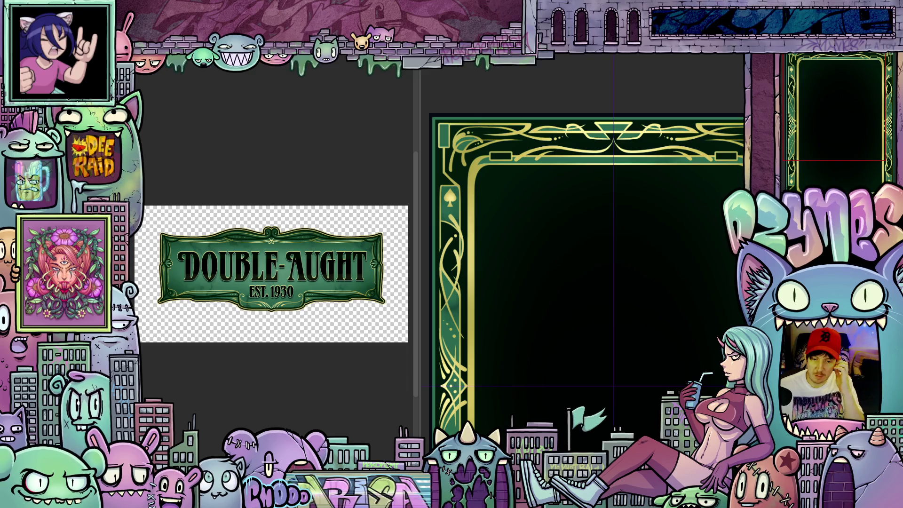
key(ctrl+Tab)
scroll(534, 402, up, 5)
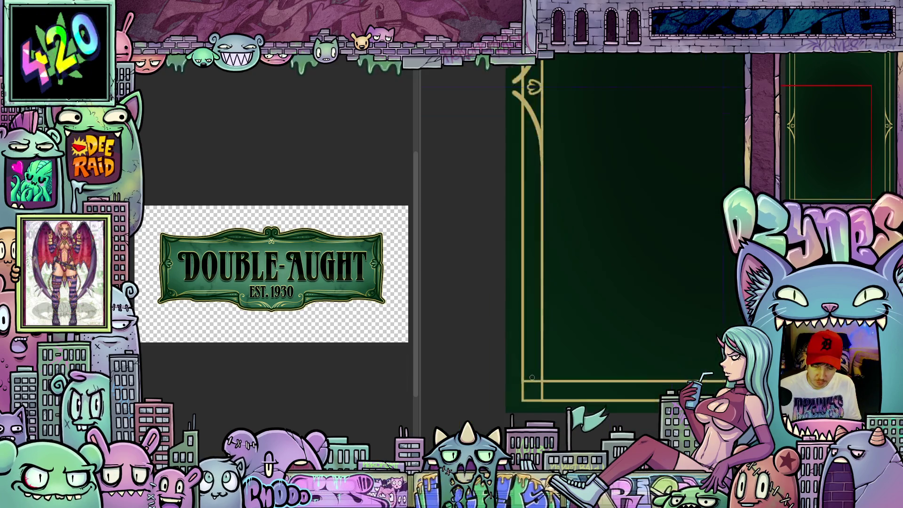
scroll(541, 371, down, 3)
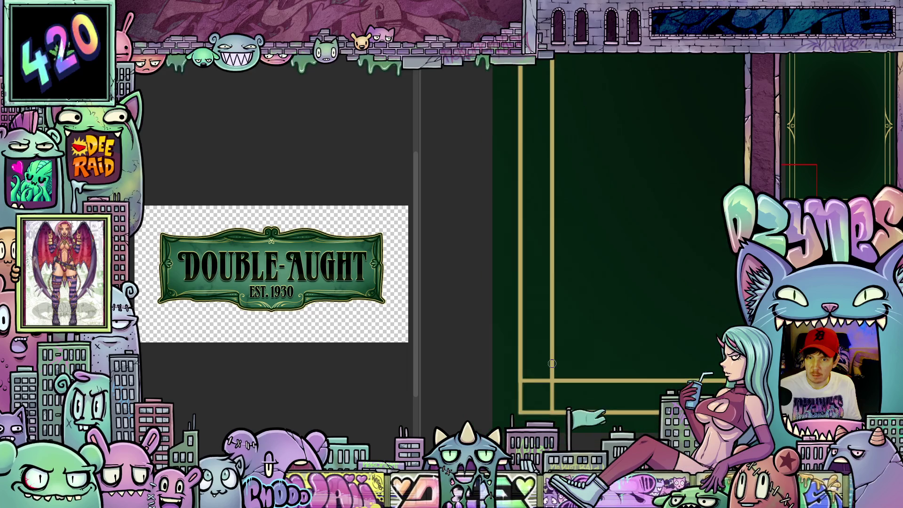
scroll(548, 258, up, 2)
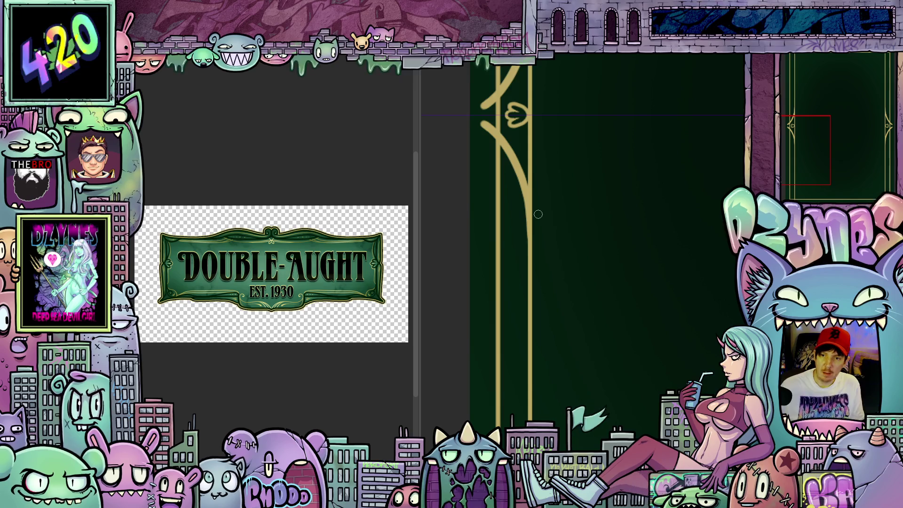
mouse_move(551, 275)
mouse_down()
mouse_move(516, 350)
mouse_move(529, 305)
mouse_up()
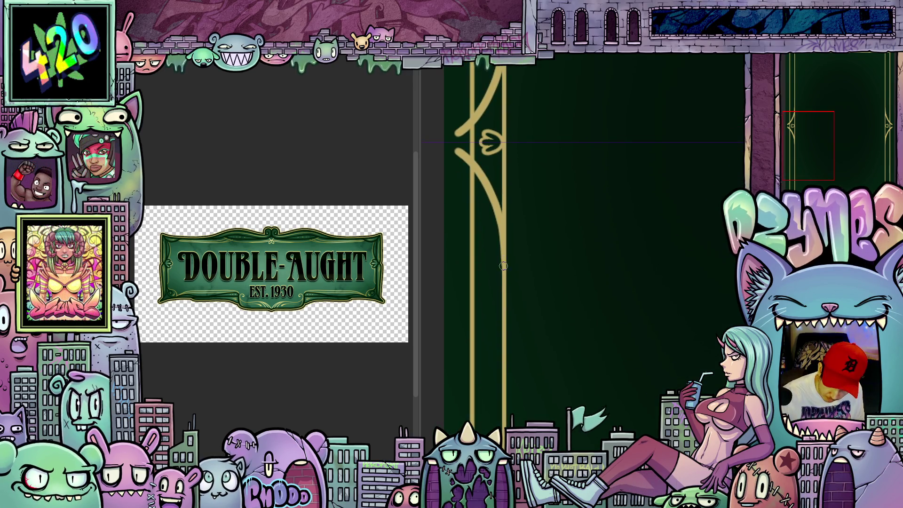
drag(524, 292, 538, 286)
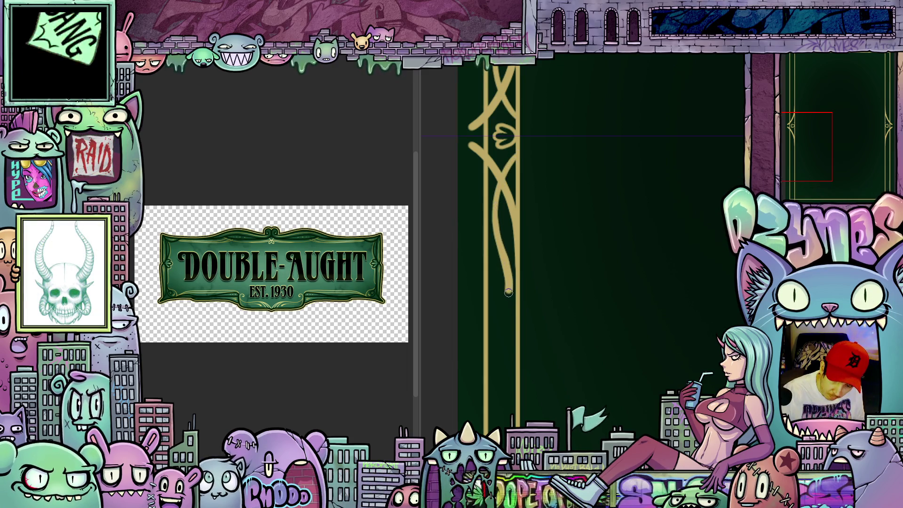
mouse_move(607, 334)
mouse_down()
mouse_move(602, 324)
mouse_move(651, 316)
mouse_move(650, 356)
mouse_move(615, 311)
mouse_up()
drag(542, 309, 587, 328)
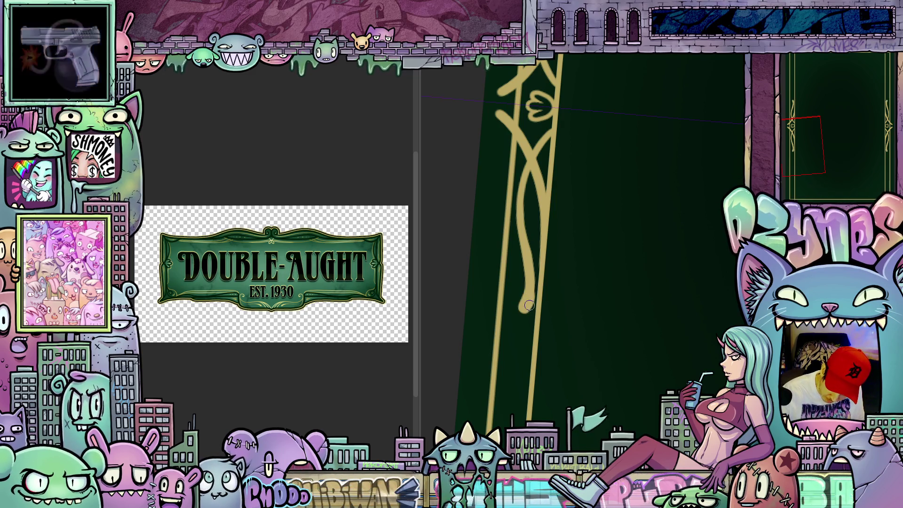
mouse_move(536, 287)
mouse_down()
mouse_move(597, 334)
mouse_move(619, 288)
mouse_move(601, 341)
mouse_move(645, 303)
mouse_up()
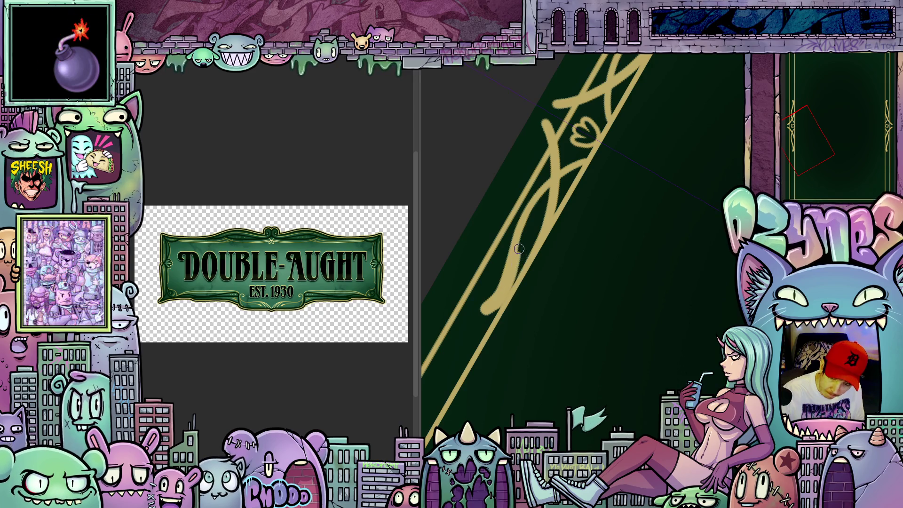
mouse_move(647, 279)
mouse_down()
mouse_move(666, 295)
mouse_move(635, 325)
mouse_move(619, 297)
mouse_up()
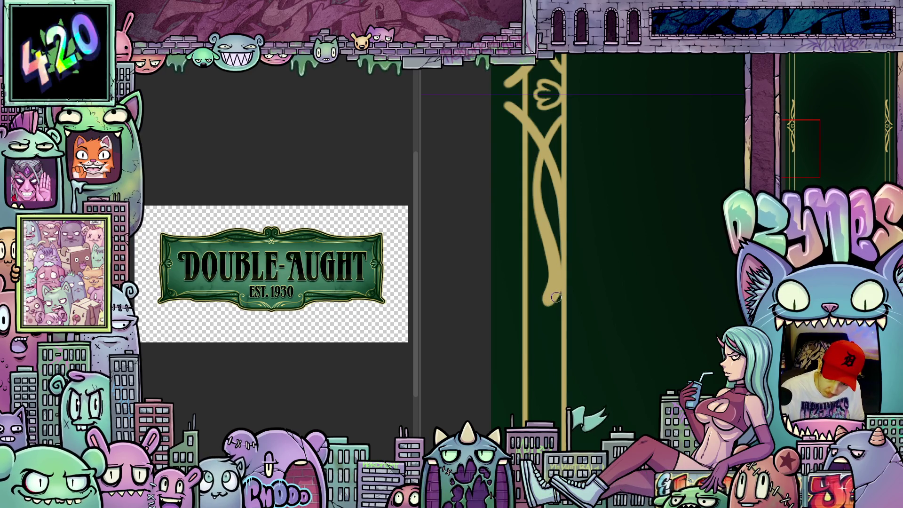
mouse_move(590, 268)
mouse_down()
mouse_move(624, 331)
mouse_move(689, 305)
mouse_move(631, 268)
mouse_move(605, 282)
mouse_move(615, 266)
mouse_up()
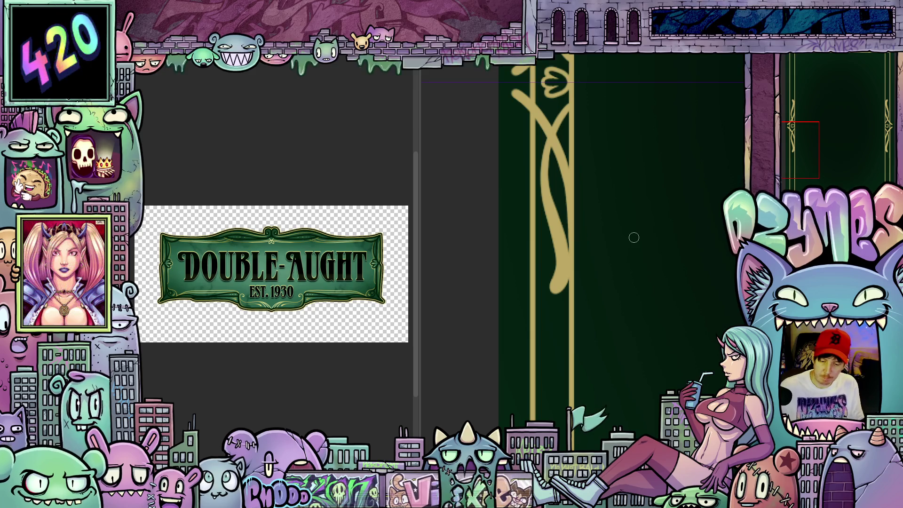
scroll(555, 348, down, 3)
drag(571, 357, 554, 329)
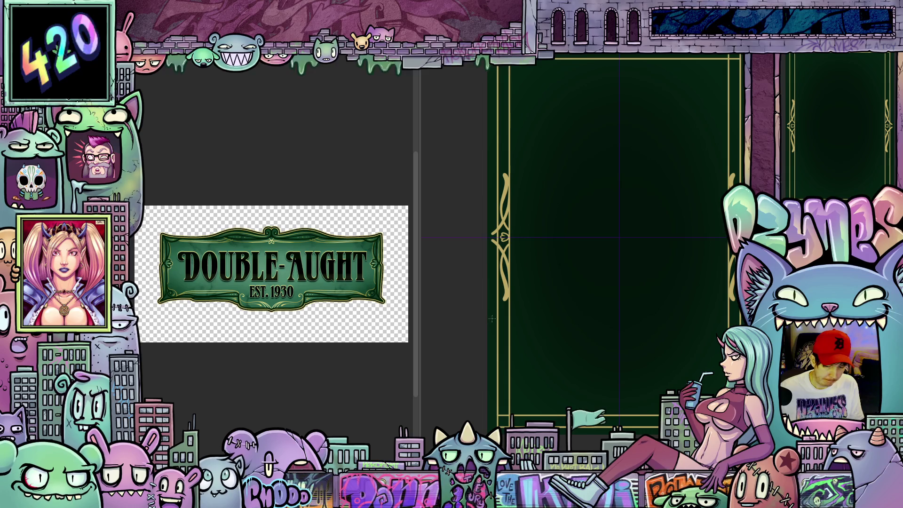
- Transform the left double border down the full card height and fit the lower-left piece
drag(498, 322, 501, 410)
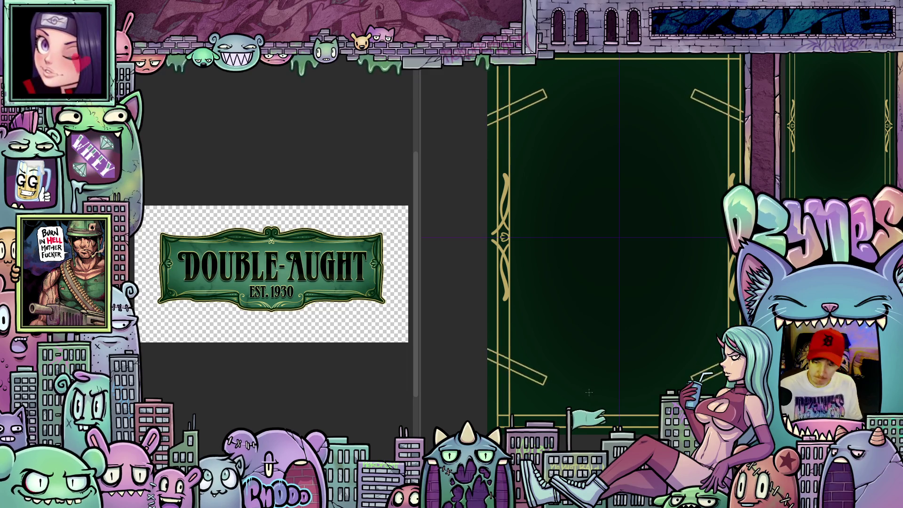
drag(502, 416, 502, 416)
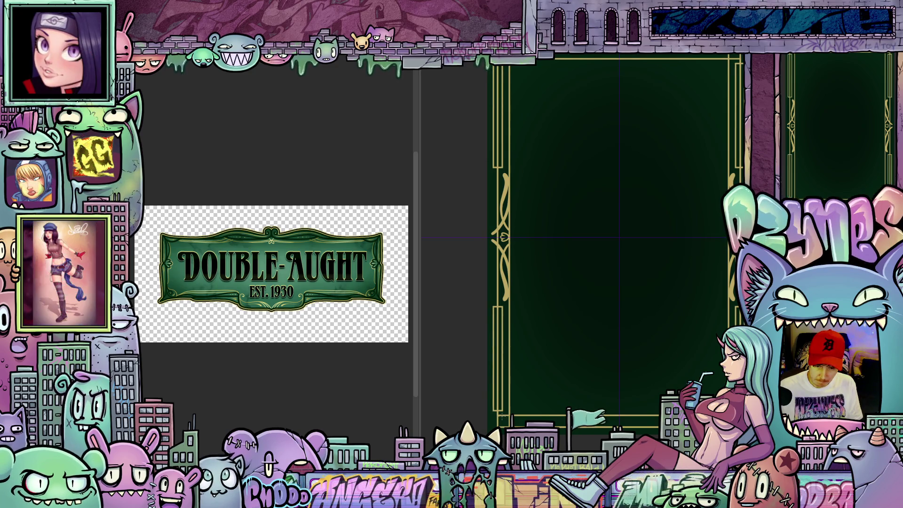
mouse_move(623, 423)
mouse_down()
mouse_move(606, 380)
mouse_move(610, 387)
mouse_up()
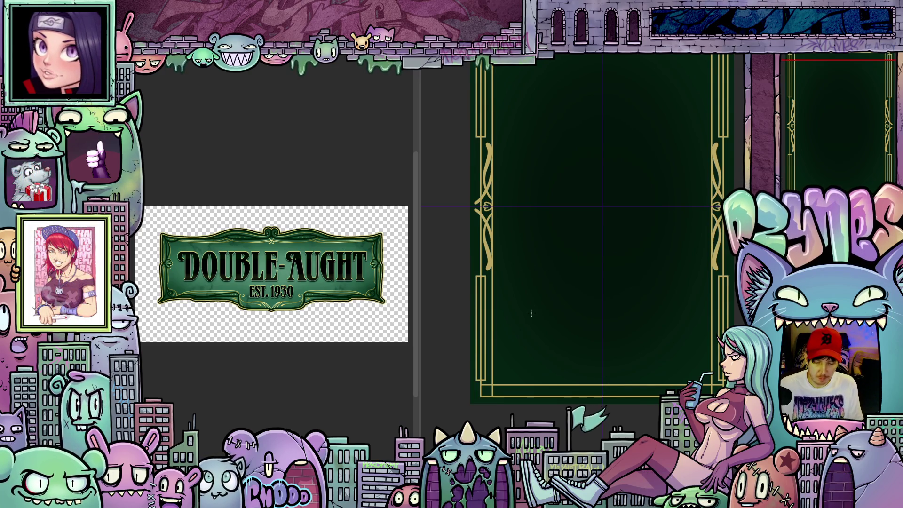
scroll(531, 396, up, 2)
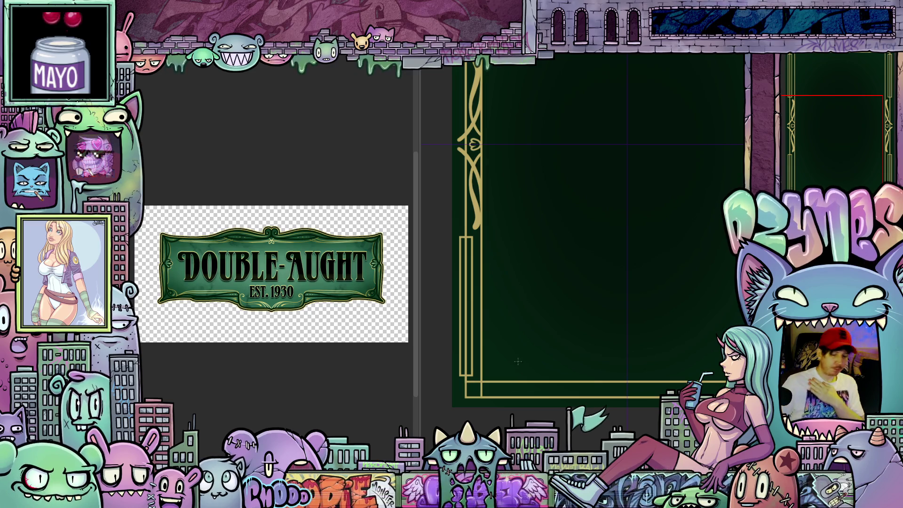
- Draw a thin gold rectangle outline along the bottom border with the symmetry ruler mirroring it right
mouse_move(530, 281)
mouse_down()
mouse_move(550, 365)
mouse_move(541, 290)
mouse_move(594, 247)
mouse_up()
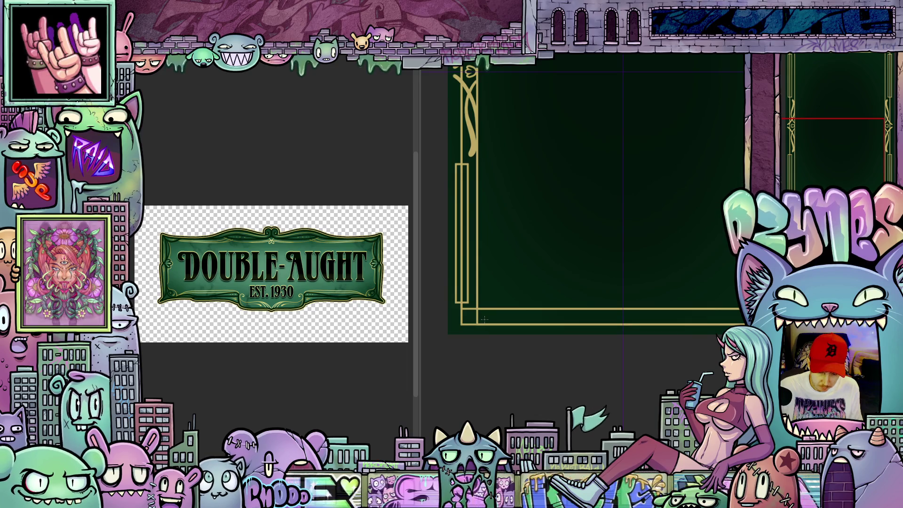
mouse_move(486, 319)
mouse_down()
mouse_move(604, 331)
mouse_move(490, 330)
mouse_up()
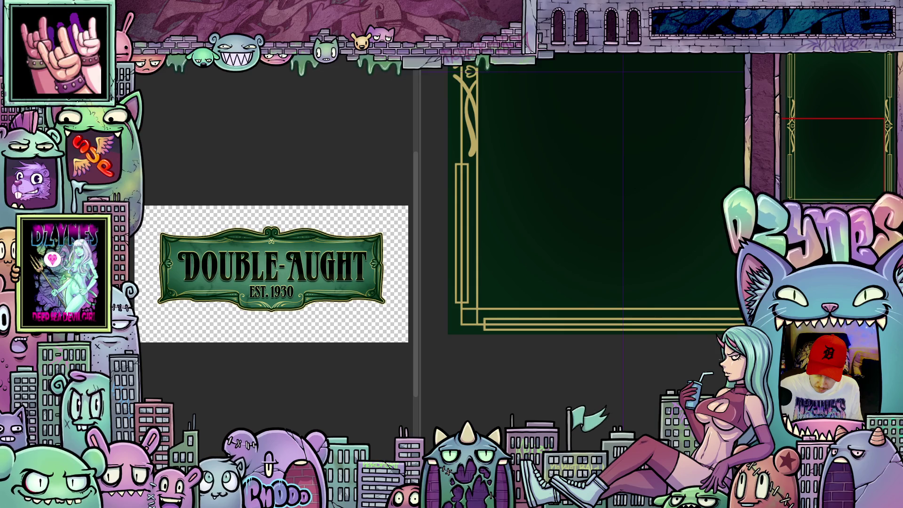
scroll(662, 381, down, 3)
mouse_move(662, 381)
mouse_down()
mouse_move(665, 372)
mouse_move(674, 394)
mouse_move(652, 404)
mouse_move(627, 447)
mouse_up()
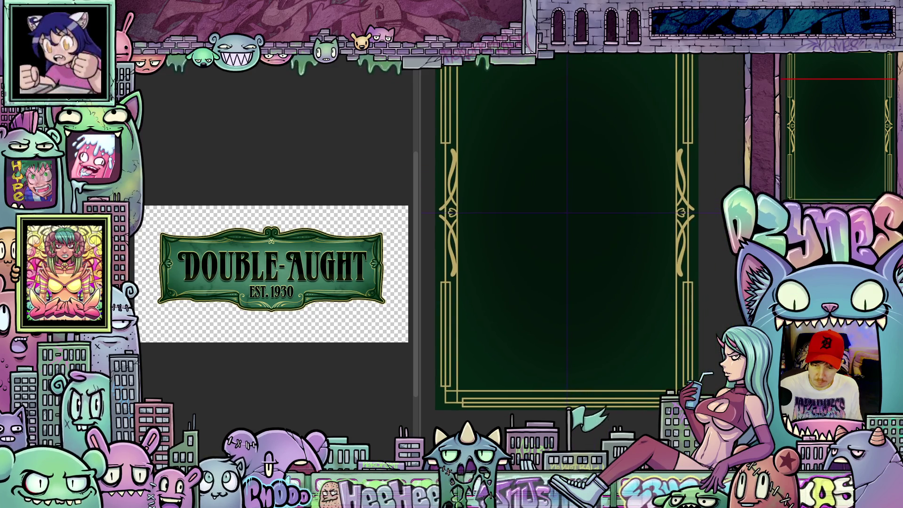
scroll(689, 361, up, 5)
drag(689, 361, 603, 381)
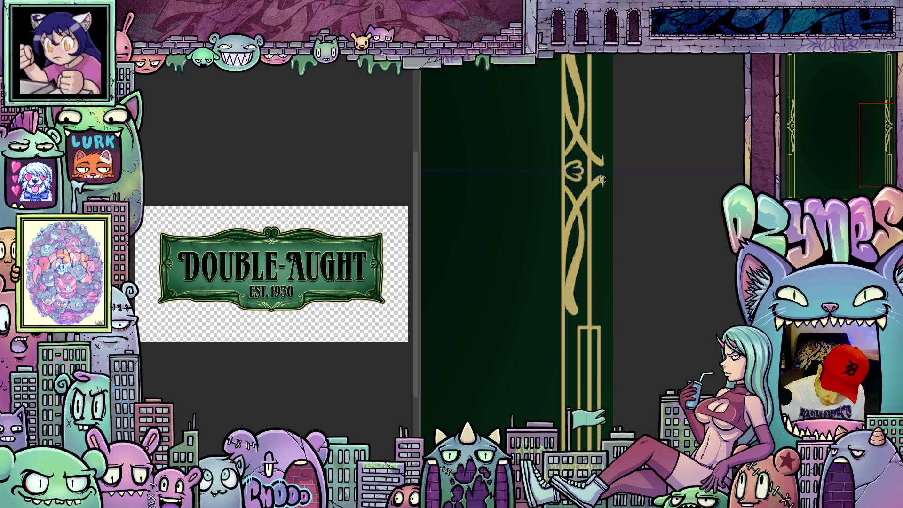
drag(601, 273, 586, 296)
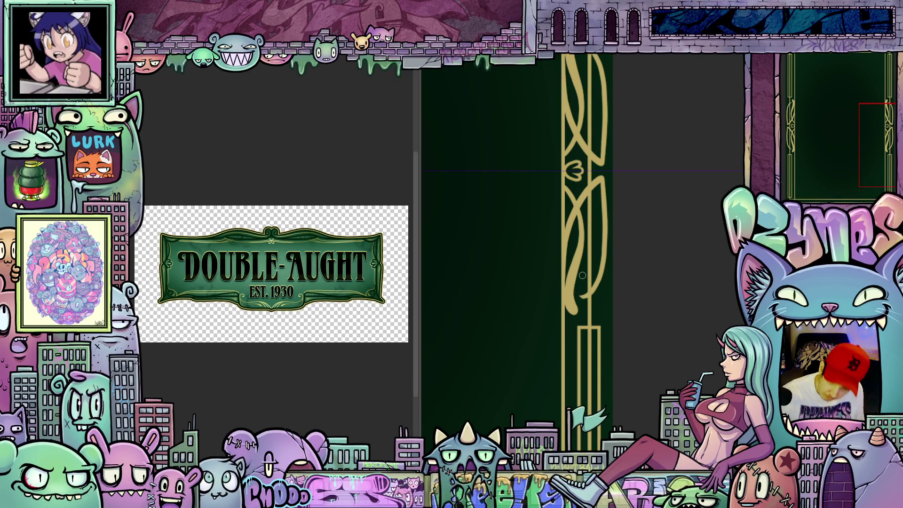
mouse_move(637, 379)
mouse_down()
mouse_move(689, 380)
mouse_move(629, 400)
mouse_up()
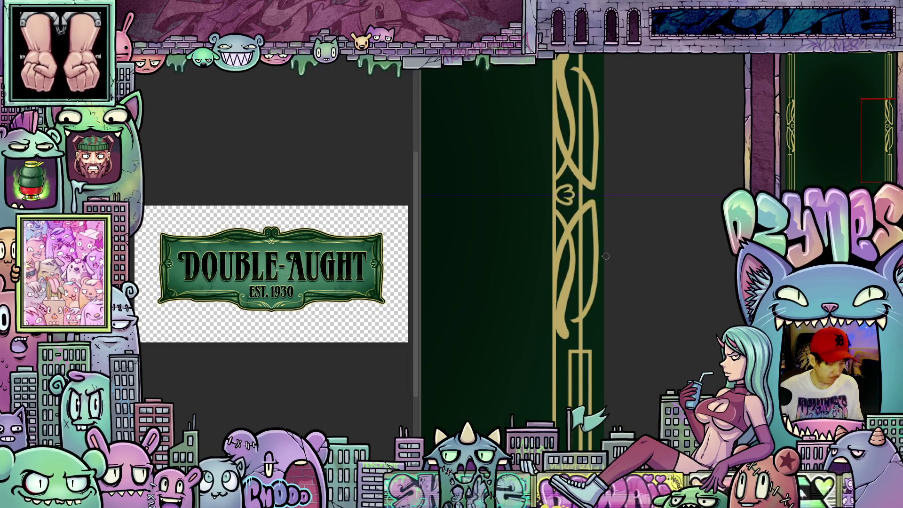
scroll(598, 219, up, 2)
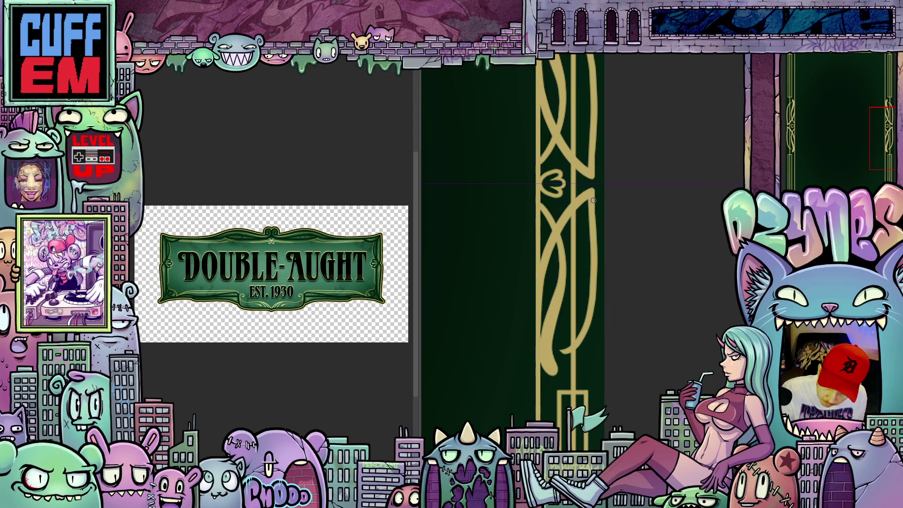
mouse_move(626, 327)
mouse_down()
mouse_move(615, 304)
mouse_move(542, 275)
mouse_up()
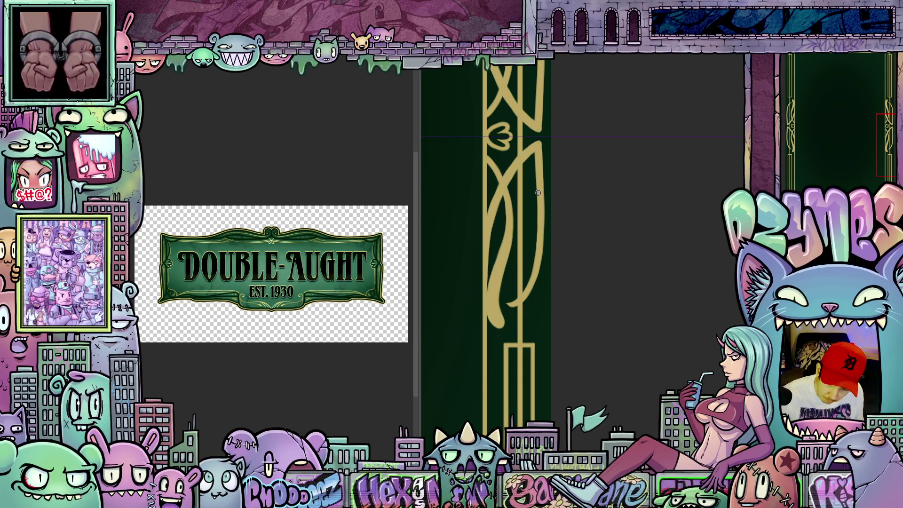
drag(560, 216, 571, 285)
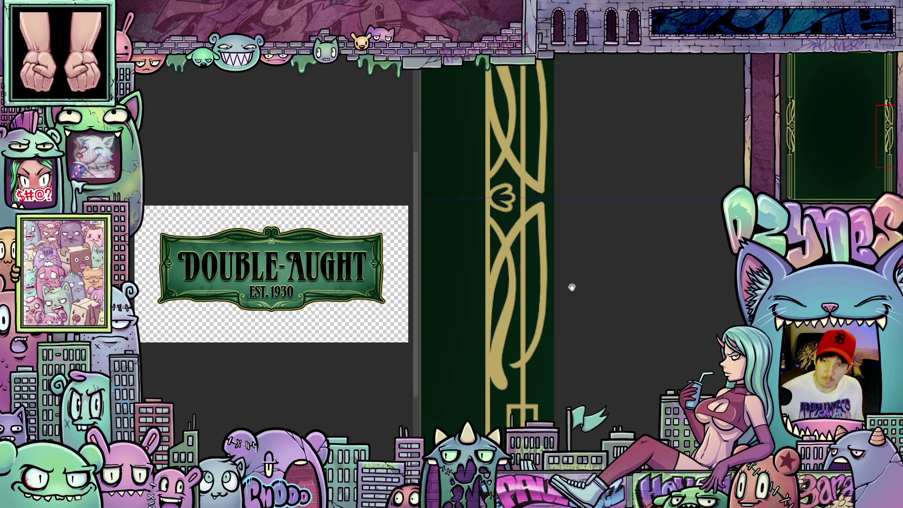
scroll(571, 286, down, 5)
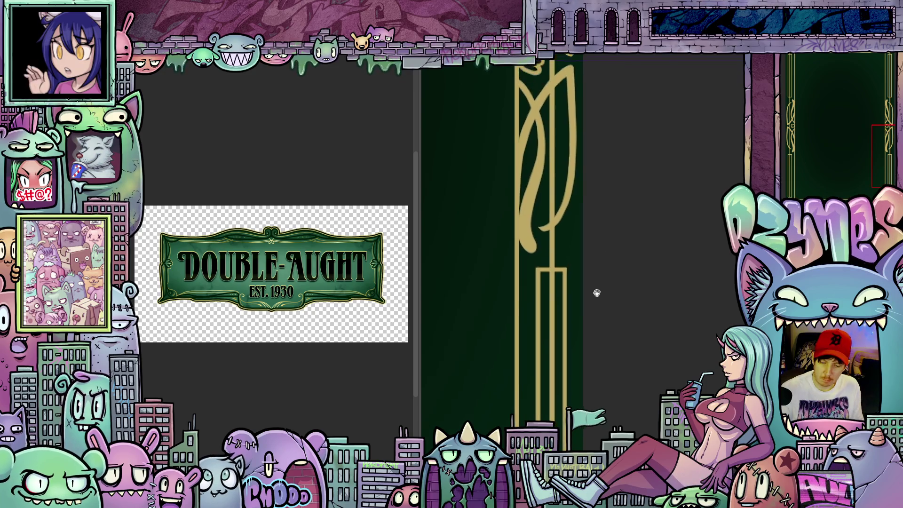
drag(597, 289, 638, 236)
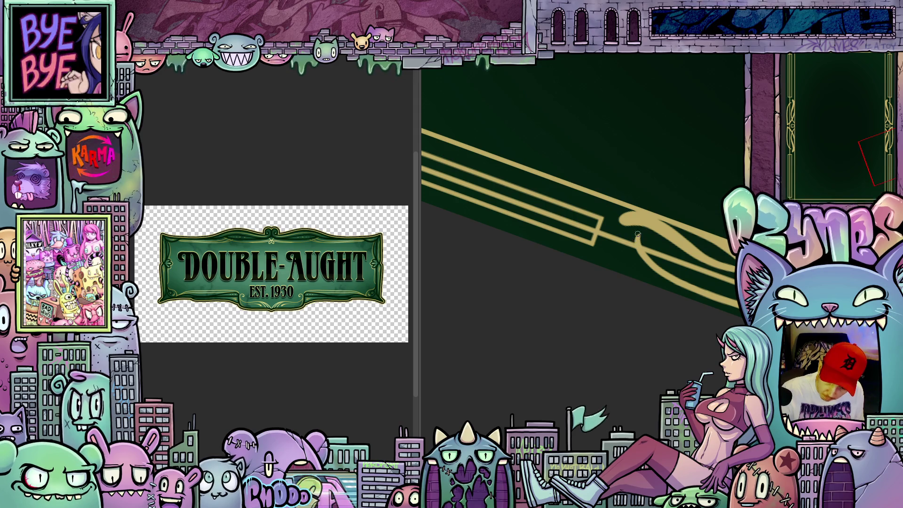
mouse_move(636, 256)
mouse_down()
mouse_move(656, 228)
mouse_move(651, 215)
mouse_move(644, 222)
mouse_up()
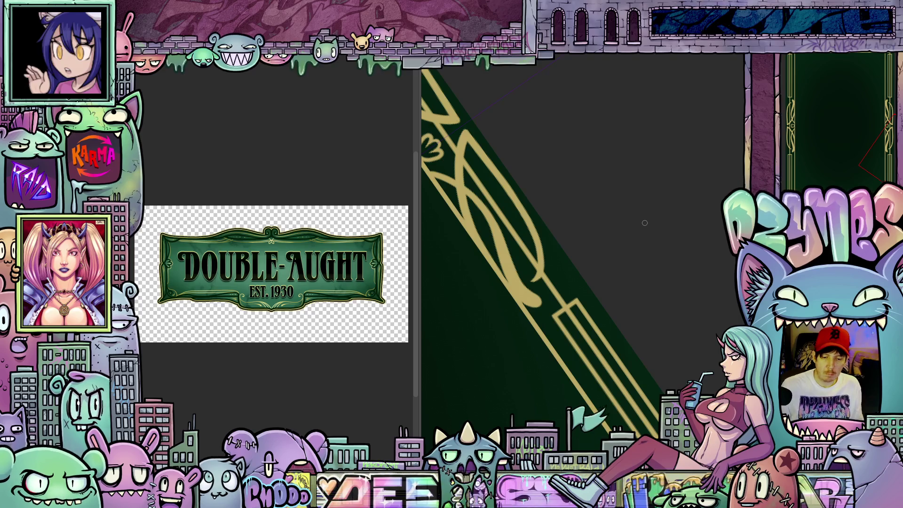
mouse_move(626, 258)
mouse_down()
mouse_move(654, 347)
mouse_move(574, 269)
mouse_up()
scroll(567, 221, up, 8)
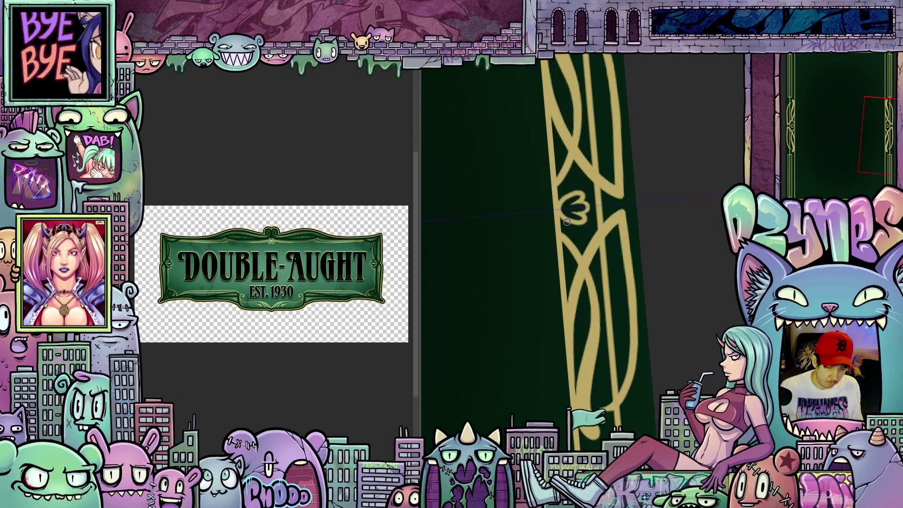
scroll(566, 216, up, 3)
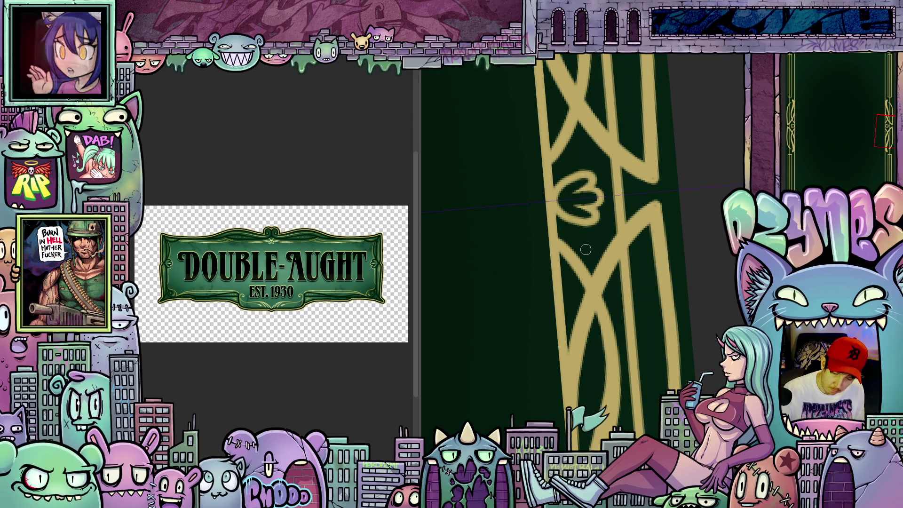
key(6)
key(6)
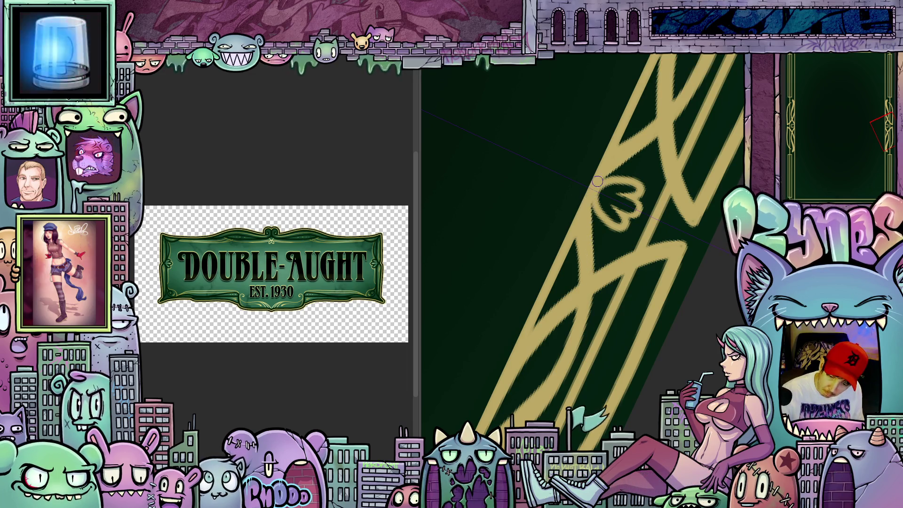
drag(596, 186, 684, 201)
mouse_move(531, 299)
mouse_down()
mouse_move(591, 308)
mouse_move(570, 322)
mouse_move(581, 256)
mouse_up()
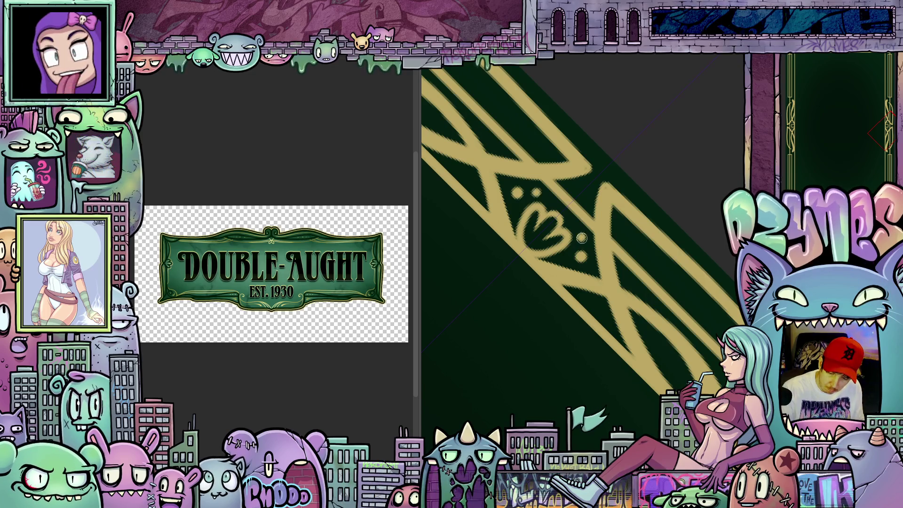
scroll(606, 268, down, 3)
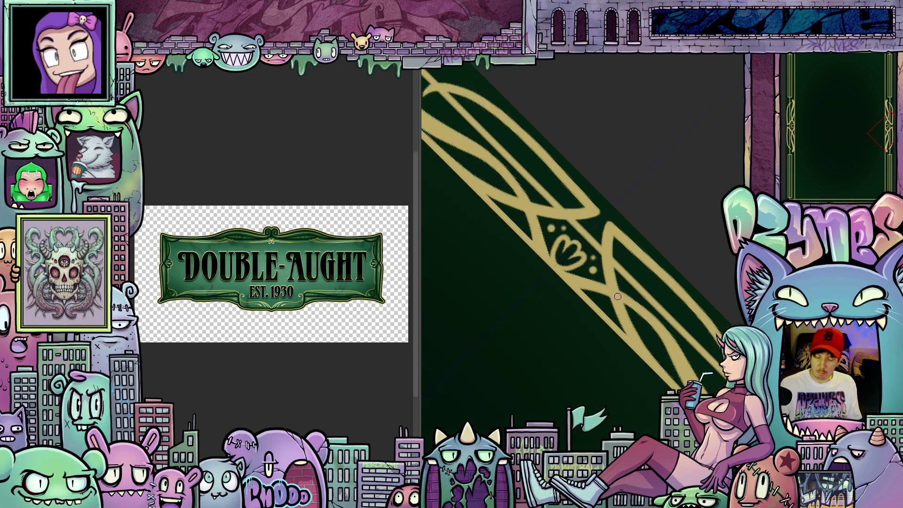
key(Escape)
scroll(647, 353, down, 3)
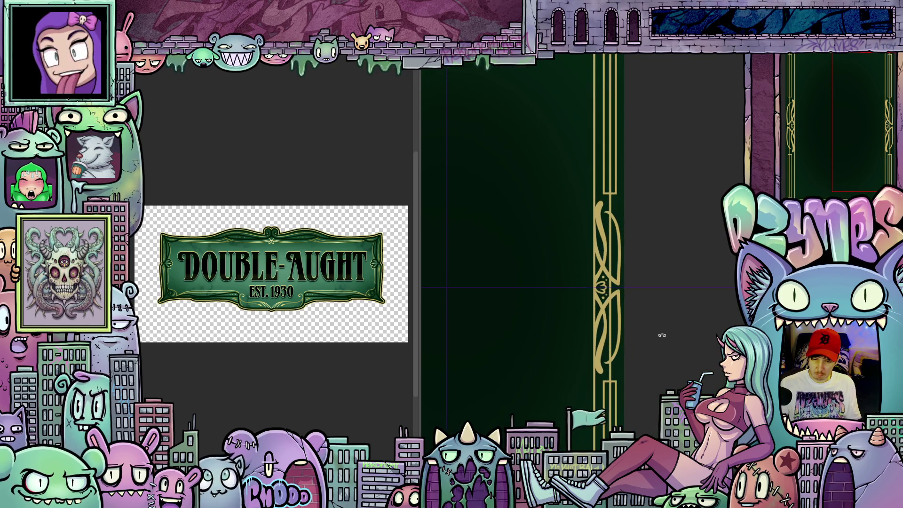
- Rotate onto the left border and repaint the flourish's left edge to remove stray gold
drag(647, 354, 685, 301)
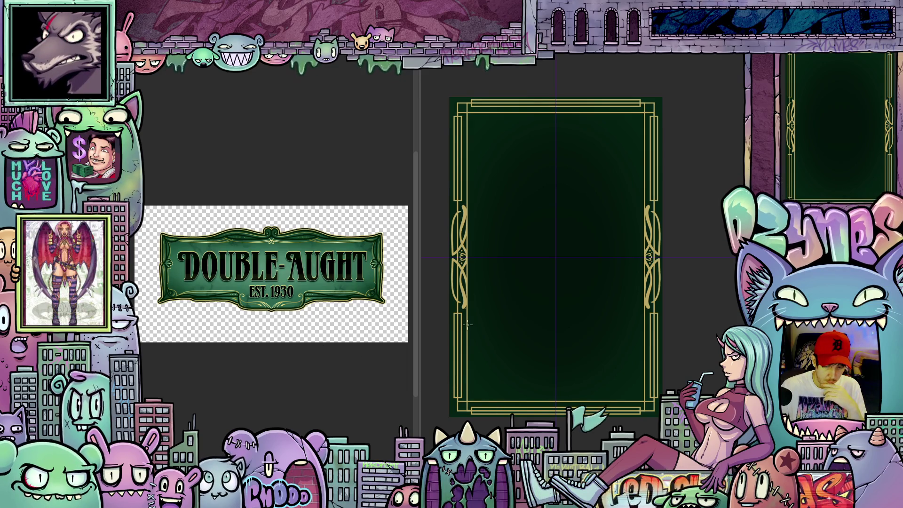
scroll(463, 304, up, 8)
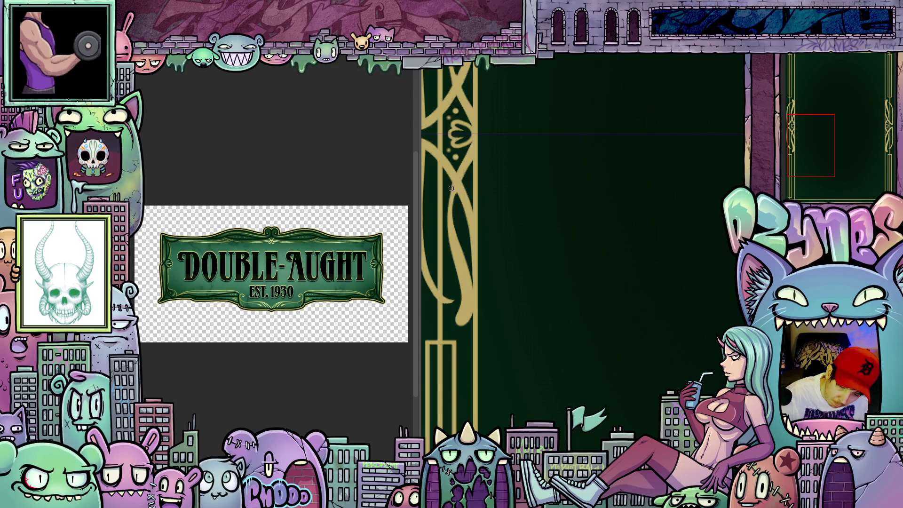
mouse_move(591, 257)
mouse_down()
mouse_move(605, 301)
mouse_move(630, 324)
mouse_move(655, 320)
mouse_move(661, 260)
mouse_up()
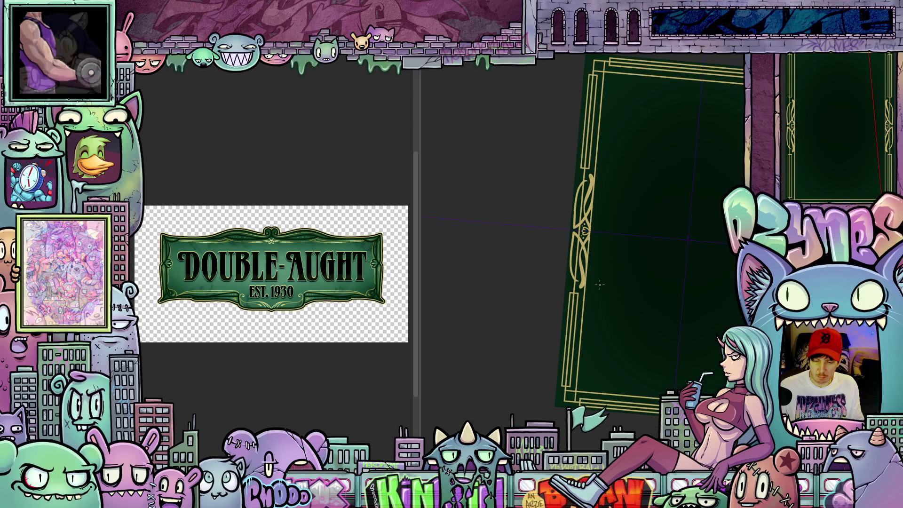
scroll(636, 282, up, 5)
scroll(586, 296, up, 2)
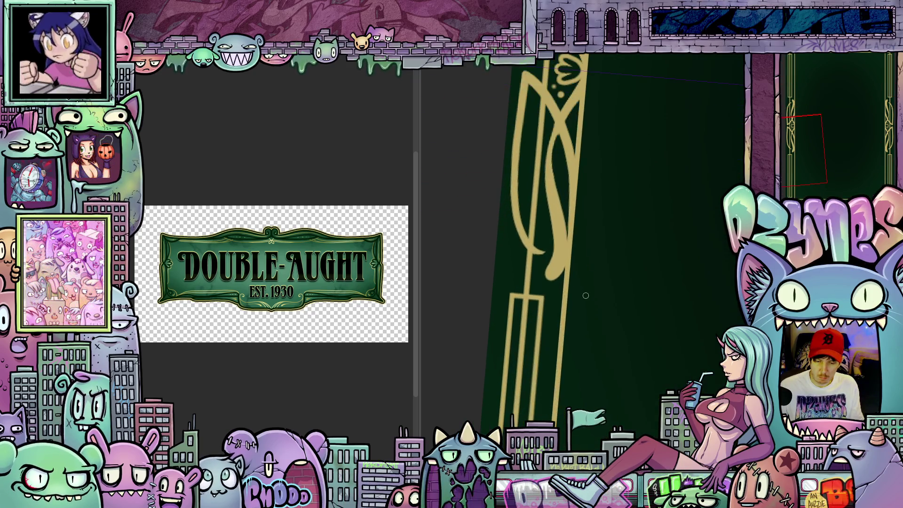
drag(584, 365, 565, 376)
scroll(511, 264, up, 2)
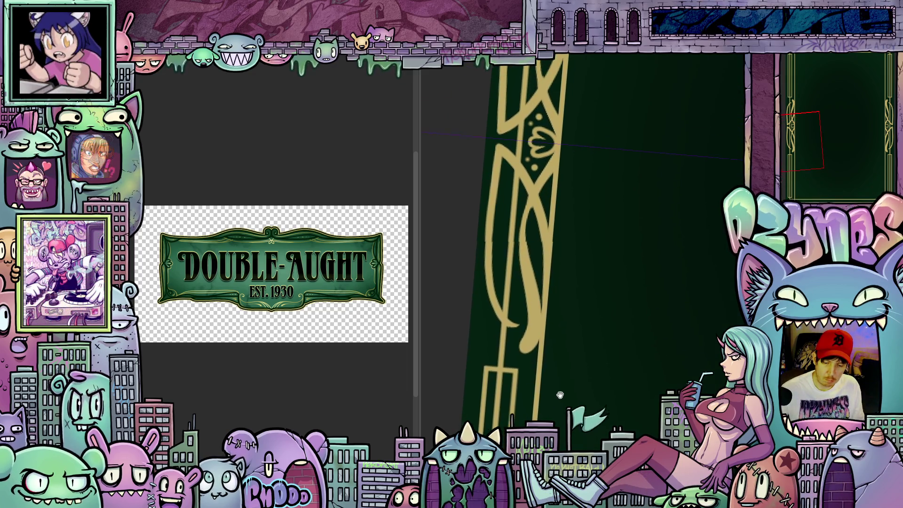
drag(495, 117, 494, 151)
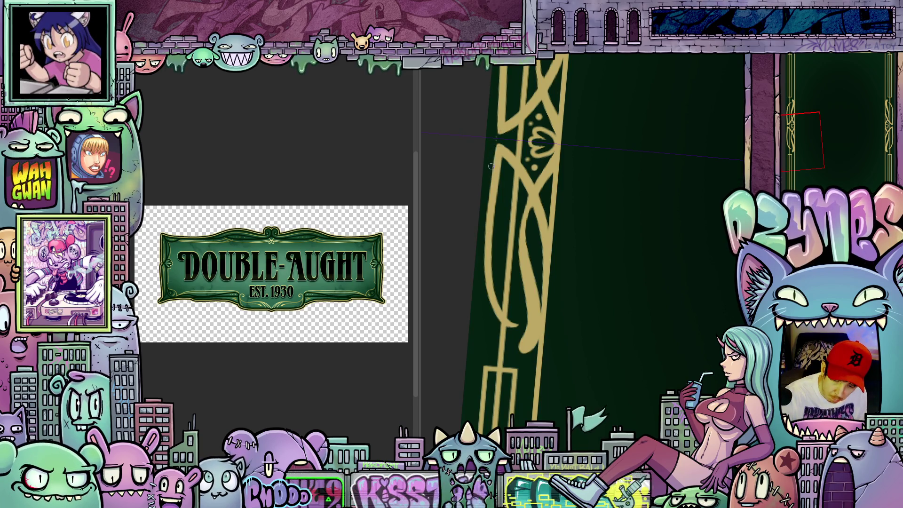
drag(498, 104, 487, 216)
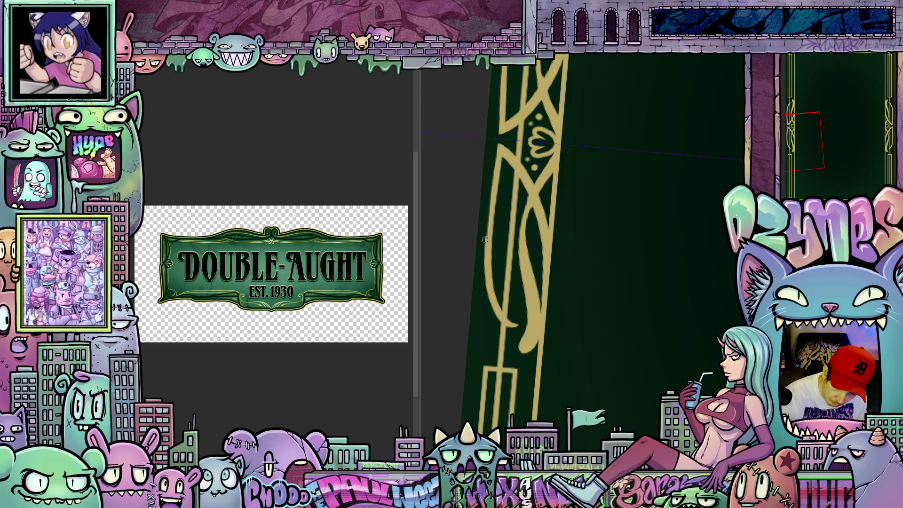
- Zoom in and tilt the view to set up drawing in the card's corner
scroll(617, 368, up, 5)
scroll(617, 368, up, 10)
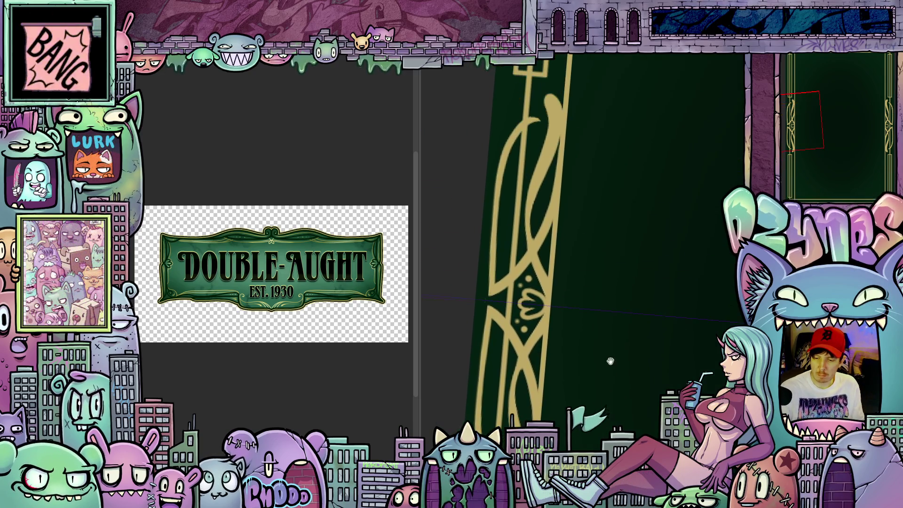
scroll(604, 405, up, 1)
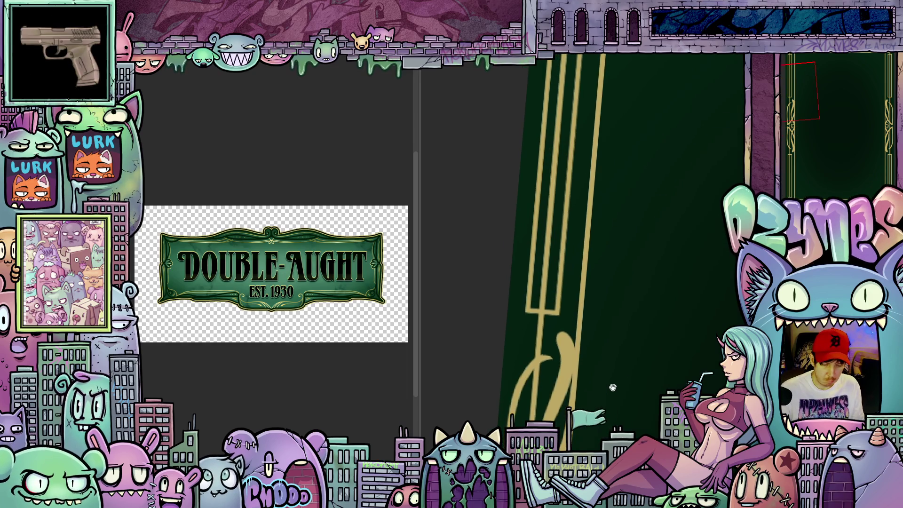
scroll(607, 342, down, 8)
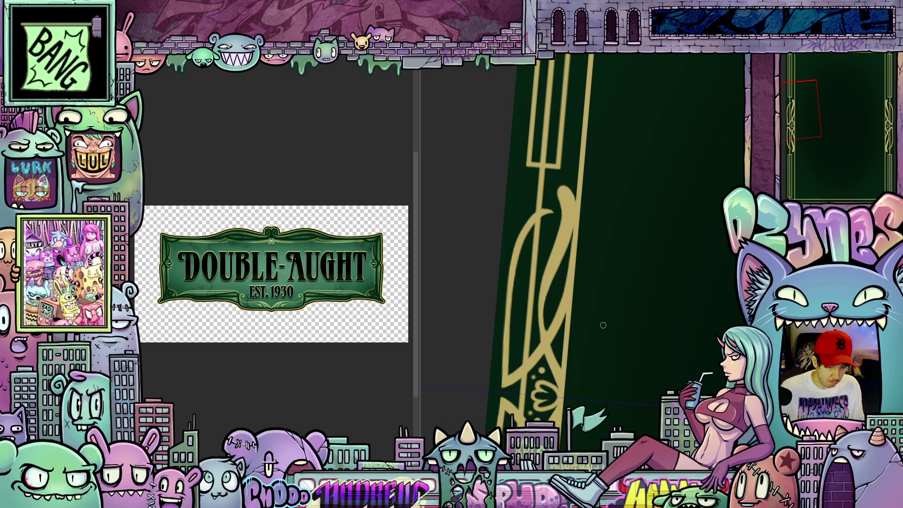
scroll(611, 282, down, 5)
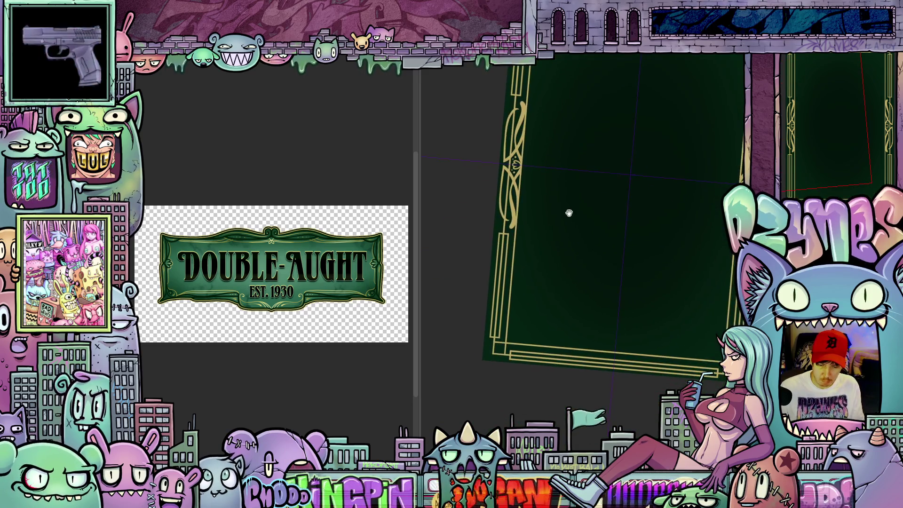
scroll(518, 268, up, 5)
mouse_move(485, 336)
mouse_down()
mouse_move(447, 264)
mouse_move(470, 329)
mouse_move(531, 391)
mouse_move(561, 409)
mouse_move(575, 376)
mouse_move(593, 396)
mouse_move(610, 385)
mouse_move(593, 415)
mouse_up()
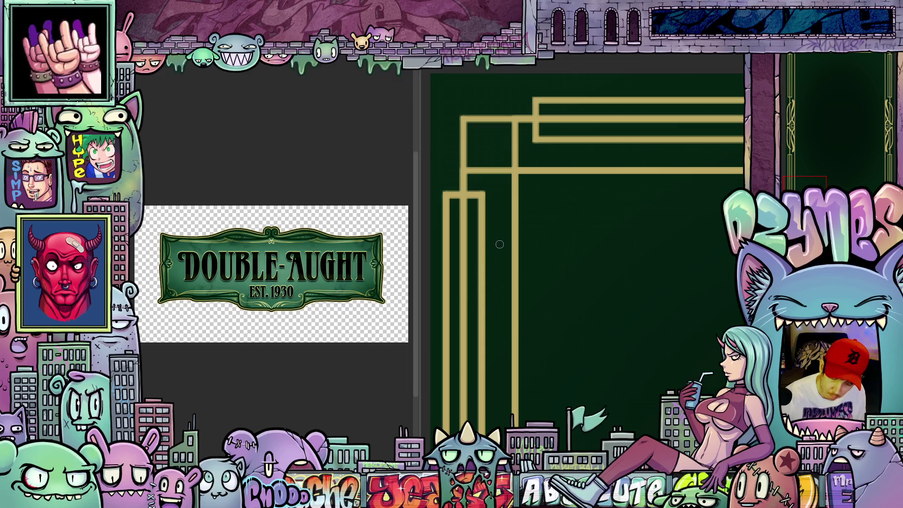
- Sketch a curled swirl inside the gold corner, undo it, and rotate the view back level
mouse_move(499, 233)
mouse_down()
mouse_move(511, 188)
mouse_move(534, 204)
mouse_move(534, 189)
mouse_up()
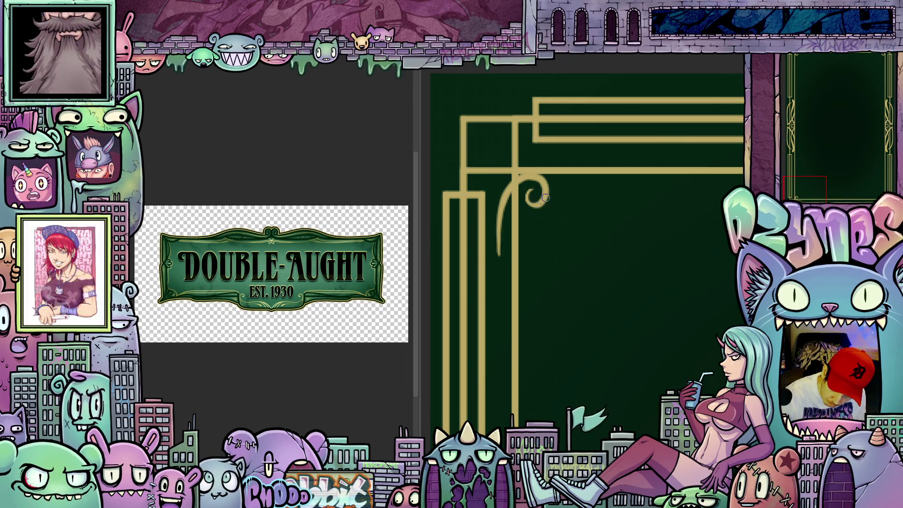
mouse_move(602, 291)
mouse_down()
mouse_move(662, 233)
mouse_move(716, 254)
mouse_up()
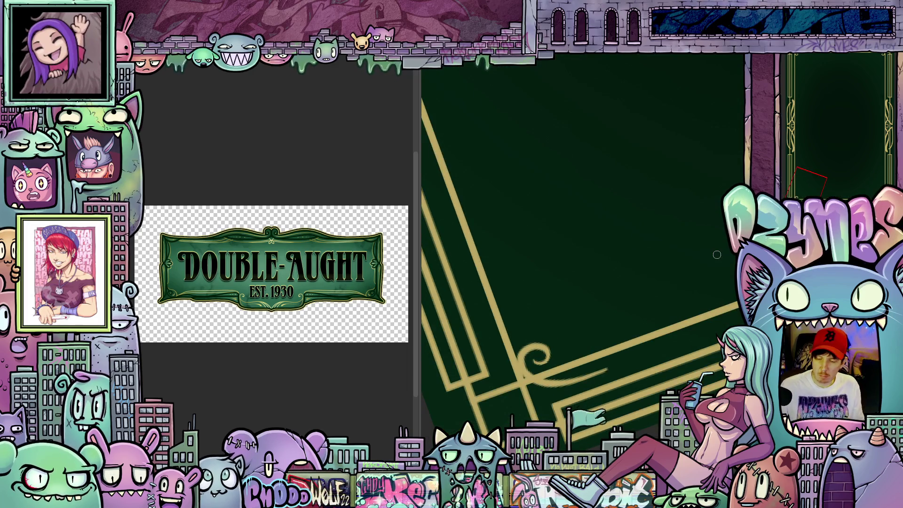
mouse_move(675, 278)
mouse_down()
mouse_move(658, 263)
mouse_move(621, 301)
mouse_move(602, 357)
mouse_move(430, 305)
mouse_up()
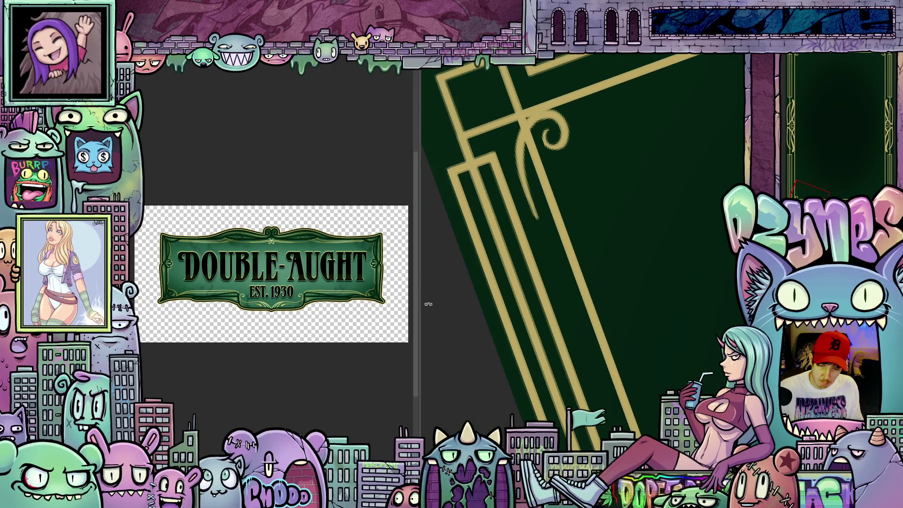
key(ctrl+z)
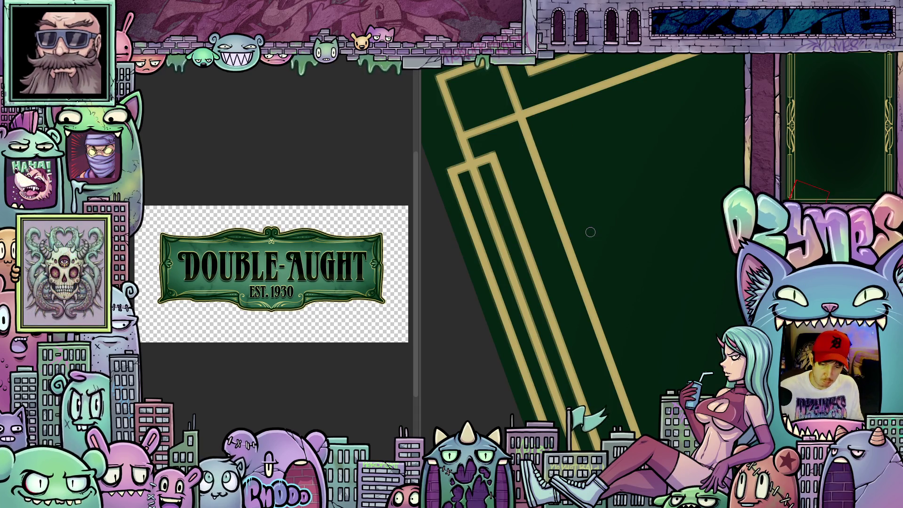
mouse_move(682, 349)
mouse_down()
mouse_move(714, 387)
mouse_move(700, 303)
mouse_up()
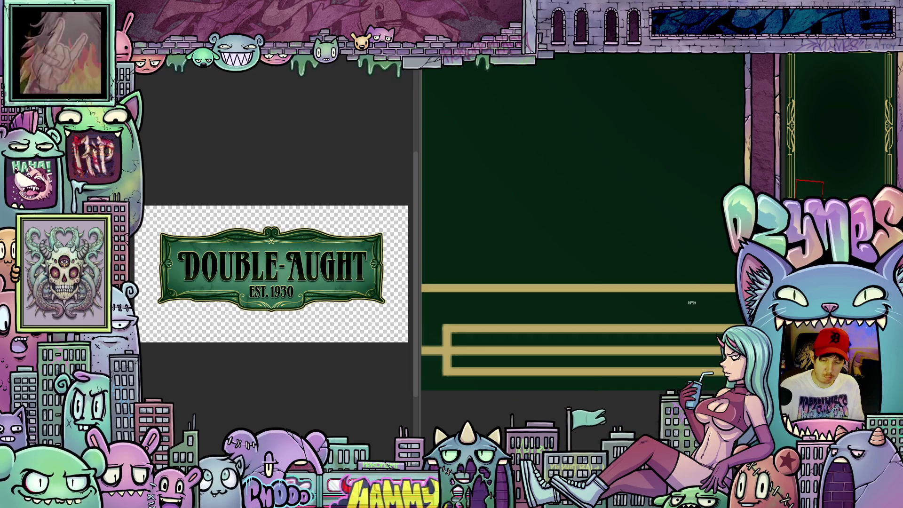
scroll(710, 305, down, 3)
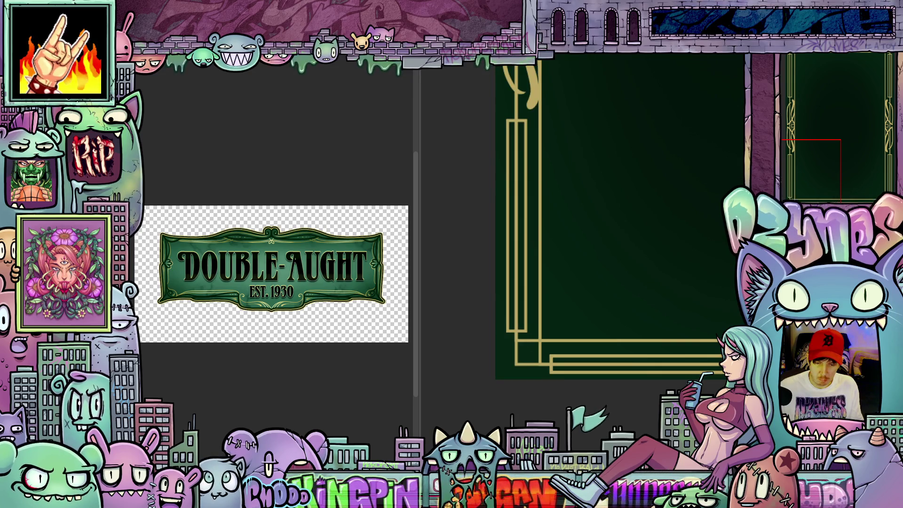
- Inspect the ornate card's top-right corner up close
scroll(706, 372, down, 3)
scroll(615, 272, up, 2)
drag(520, 197, 449, 232)
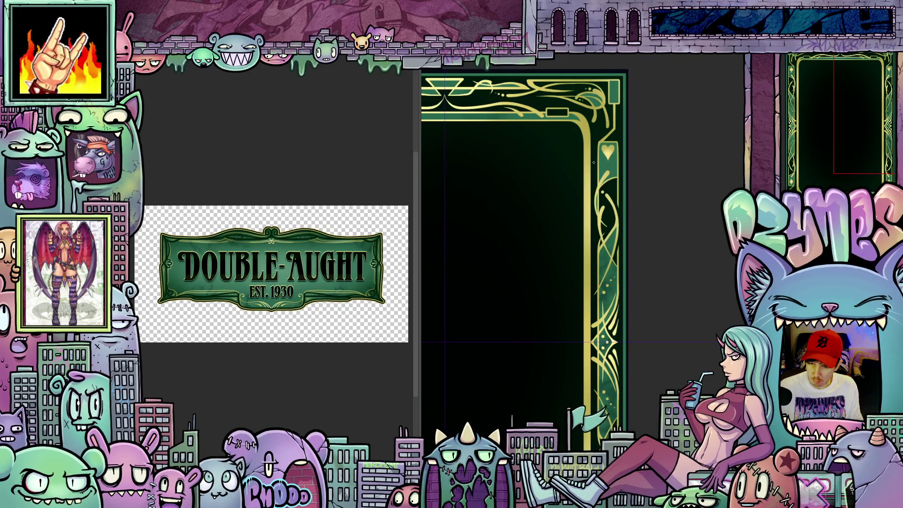
scroll(594, 165, up, 2)
scroll(654, 188, up, 1)
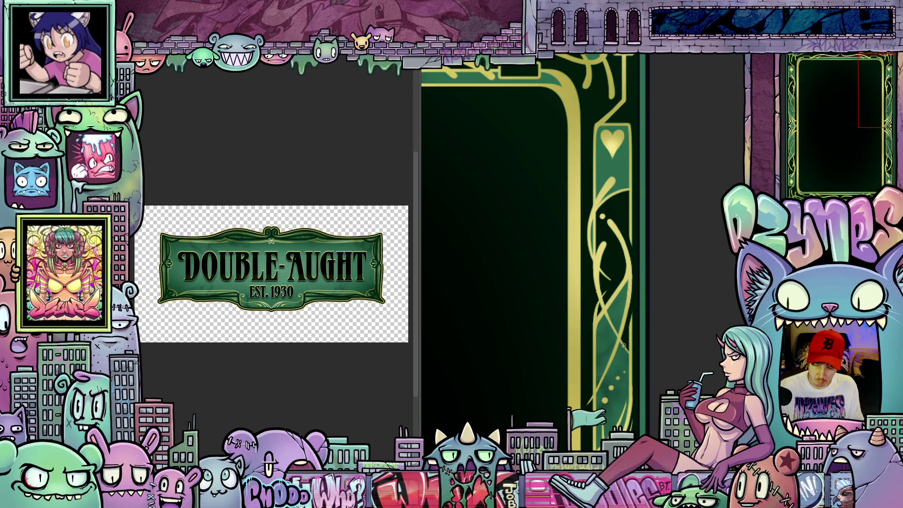
scroll(624, 345, down, 3)
scroll(653, 271, up, 1)
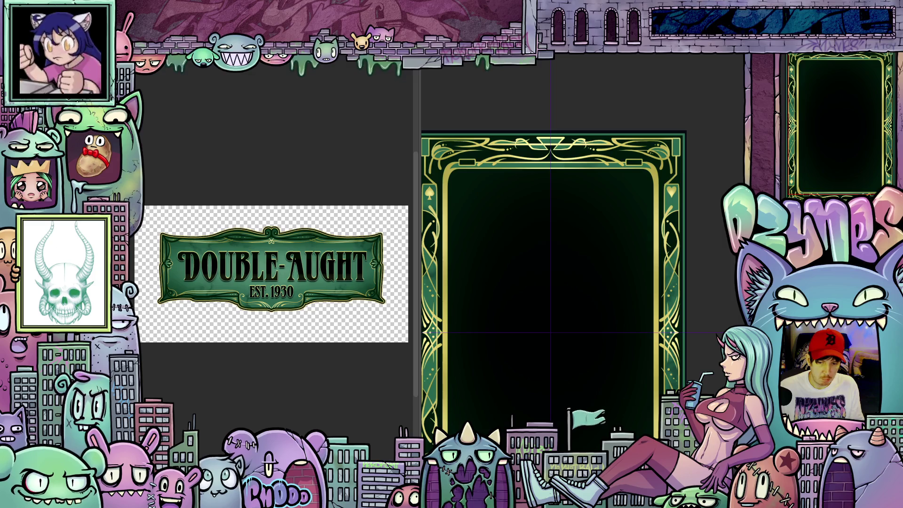
- Switch to the art-deco canvas and lasso-select the diamond ornament on its left border
key(ctrl+Tab)
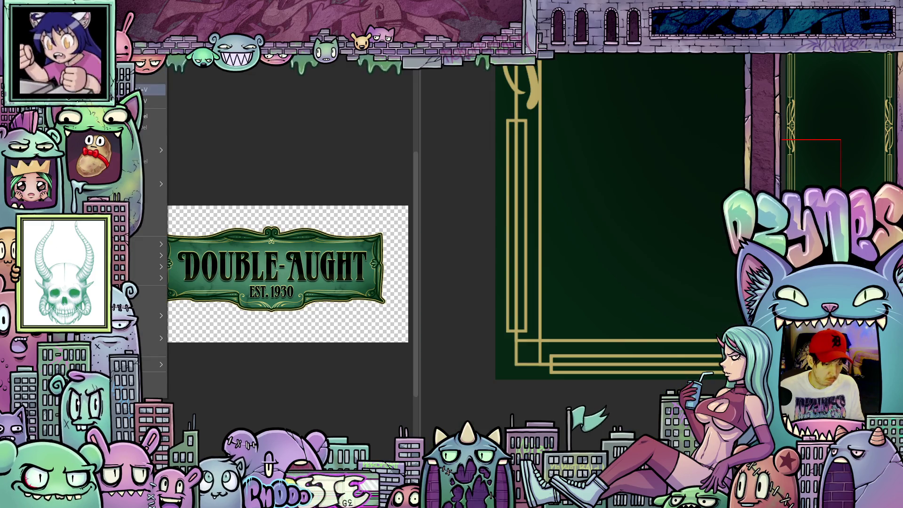
scroll(598, 233, down, 5)
mouse_move(565, 258)
mouse_down()
mouse_move(544, 283)
mouse_move(557, 351)
mouse_move(554, 287)
mouse_move(569, 253)
mouse_up()
scroll(529, 292, up, 1)
scroll(529, 292, up, 3)
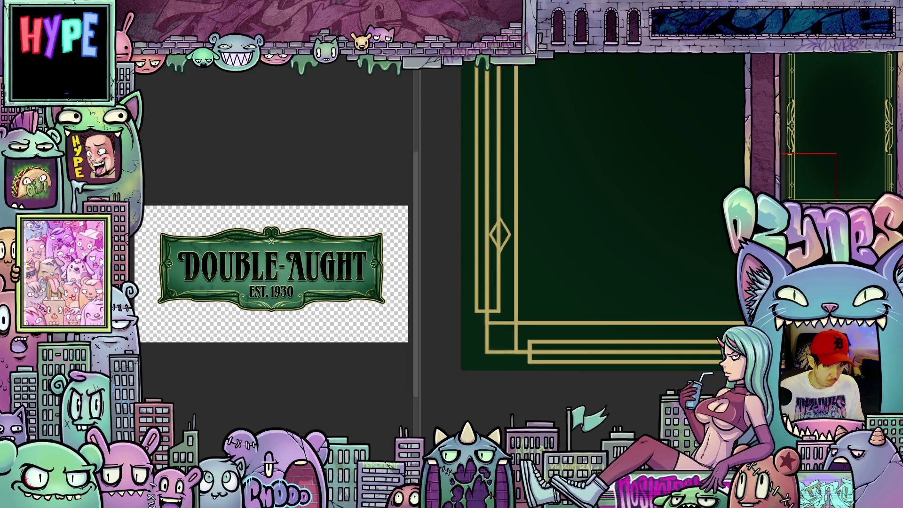
drag(513, 267, 505, 265)
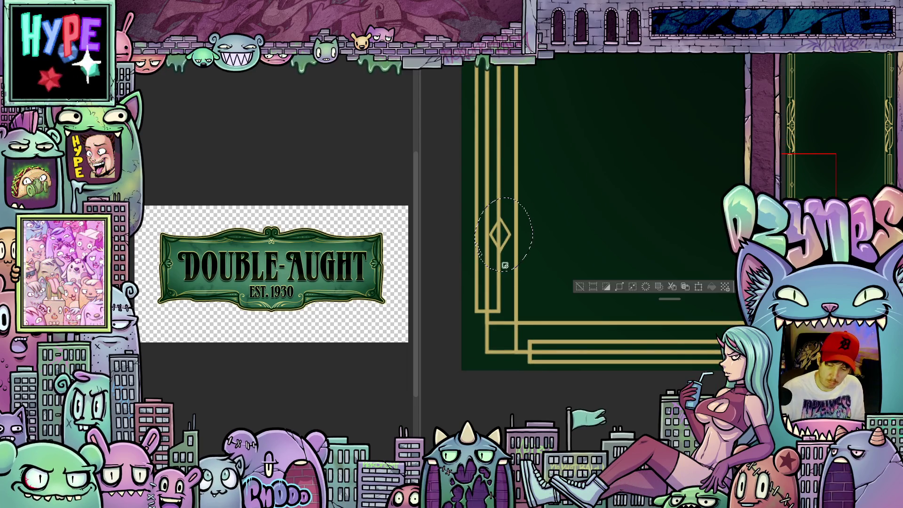